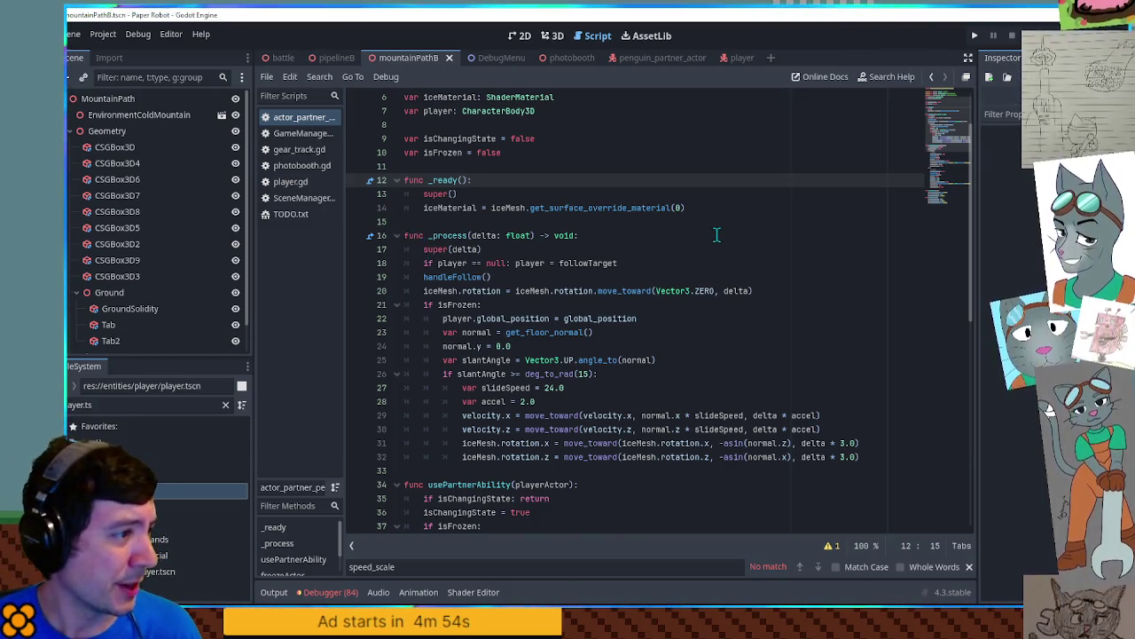
# Step: After line 32, add the condition if Input.is_action_just_pressed("partner_ability"):
pyautogui.scroll(-3, 716, 235)
pyautogui.scroll(5, 716, 235)
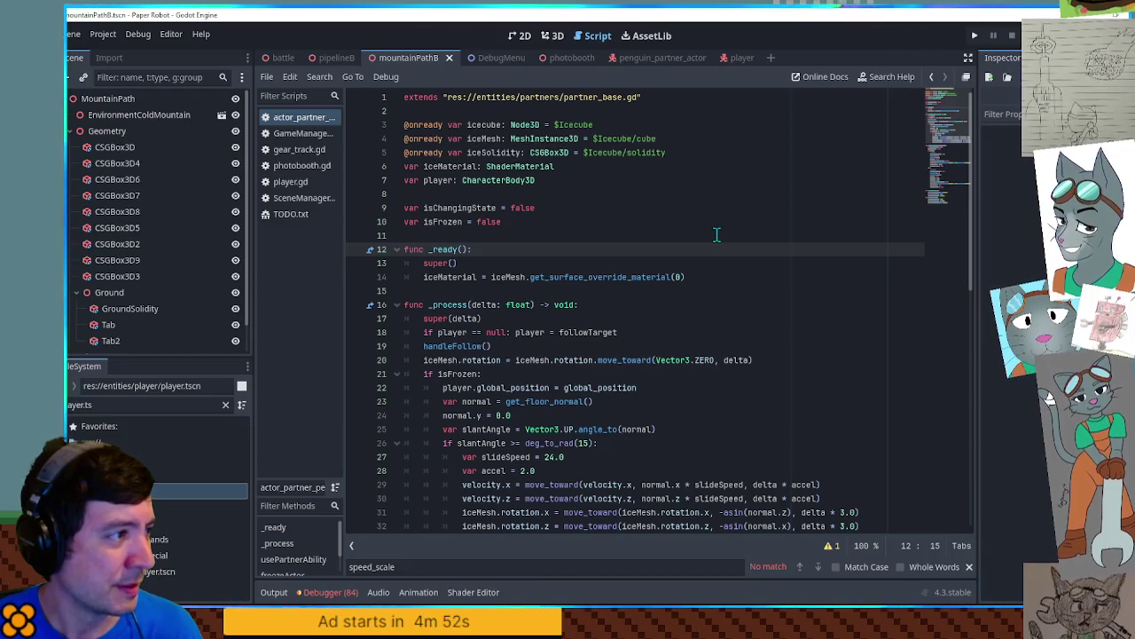
pyautogui.moveTo(956, 126)
pyautogui.mouseDown()
pyautogui.moveTo(956, 198)
pyautogui.moveTo(948, 134)
pyautogui.mouseUp()
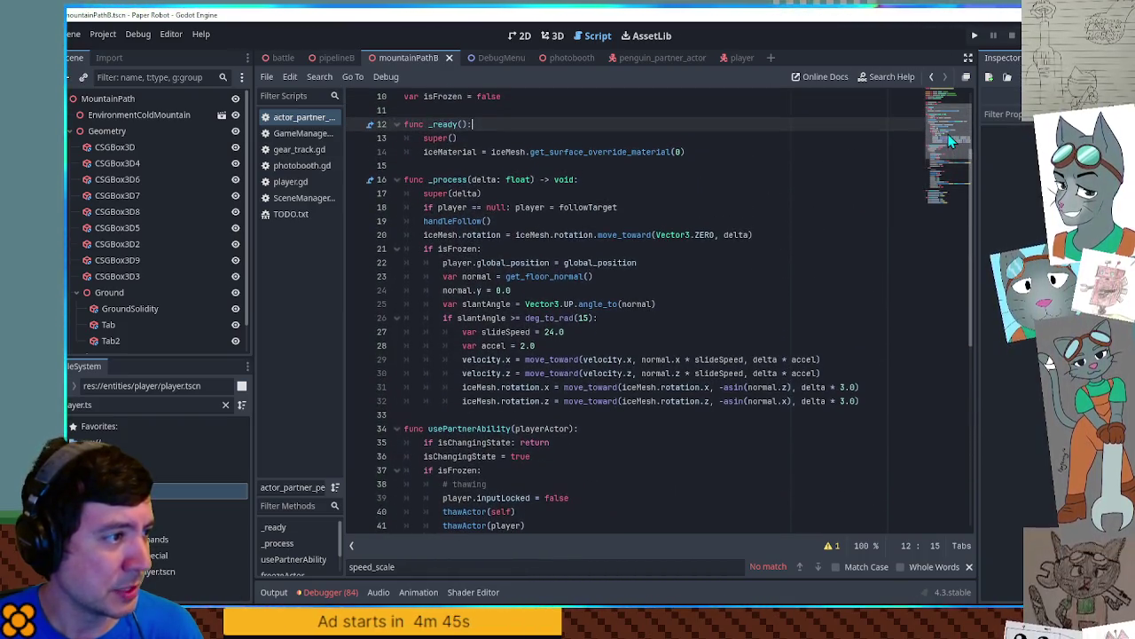
pyautogui.doubleClick(454, 249)
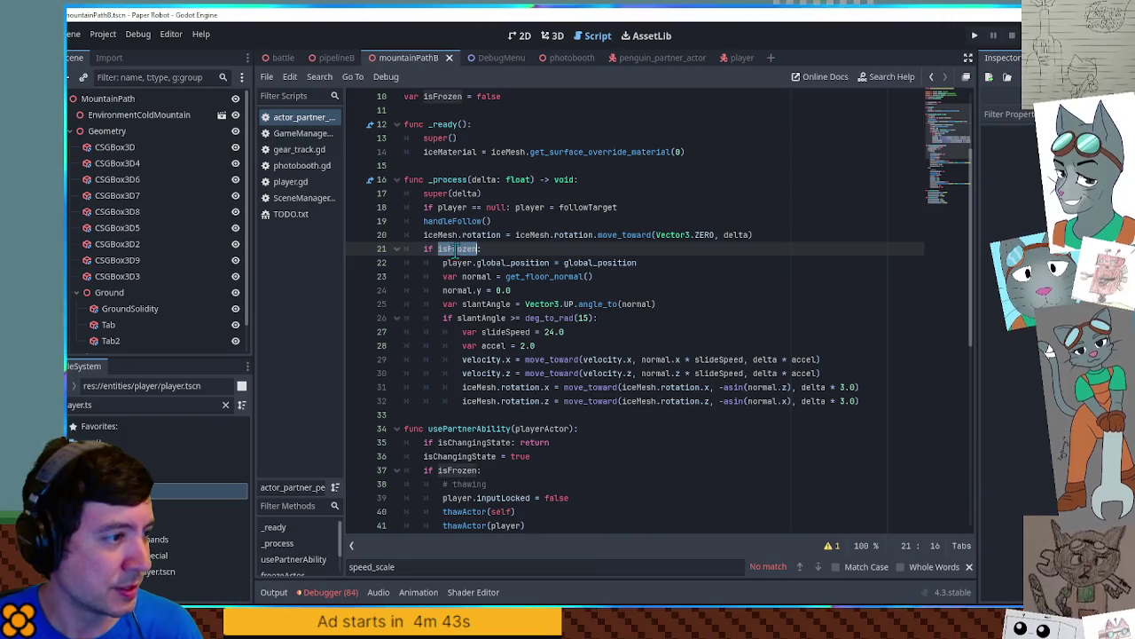
pyautogui.click(877, 387)
pyautogui.click(877, 400)
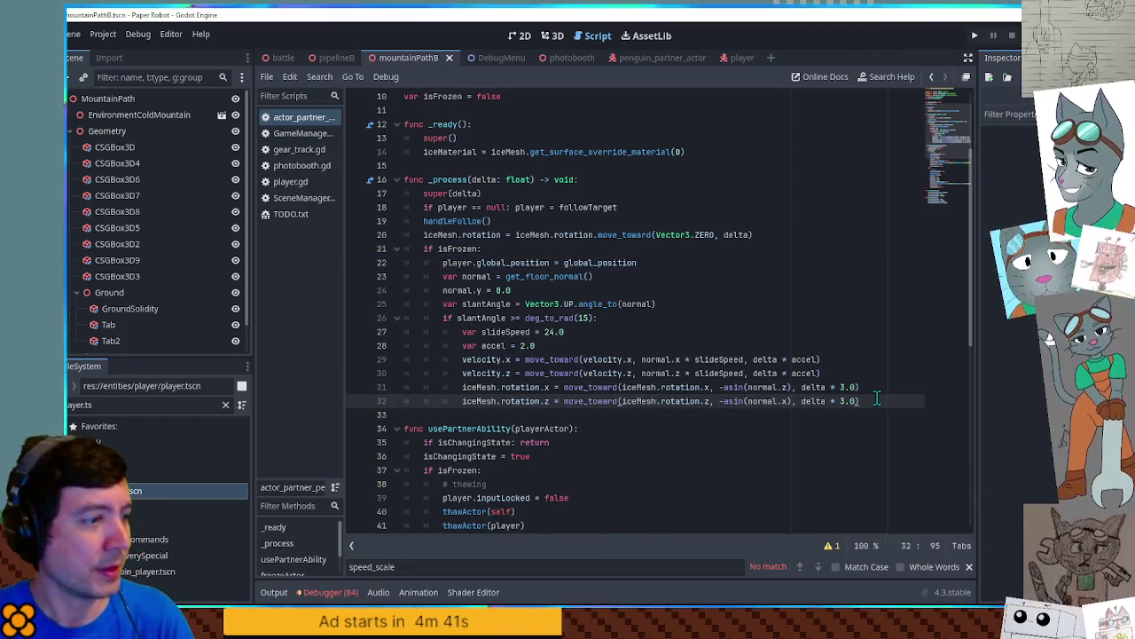
pyautogui.press('Return')
pyautogui.write('if Input')
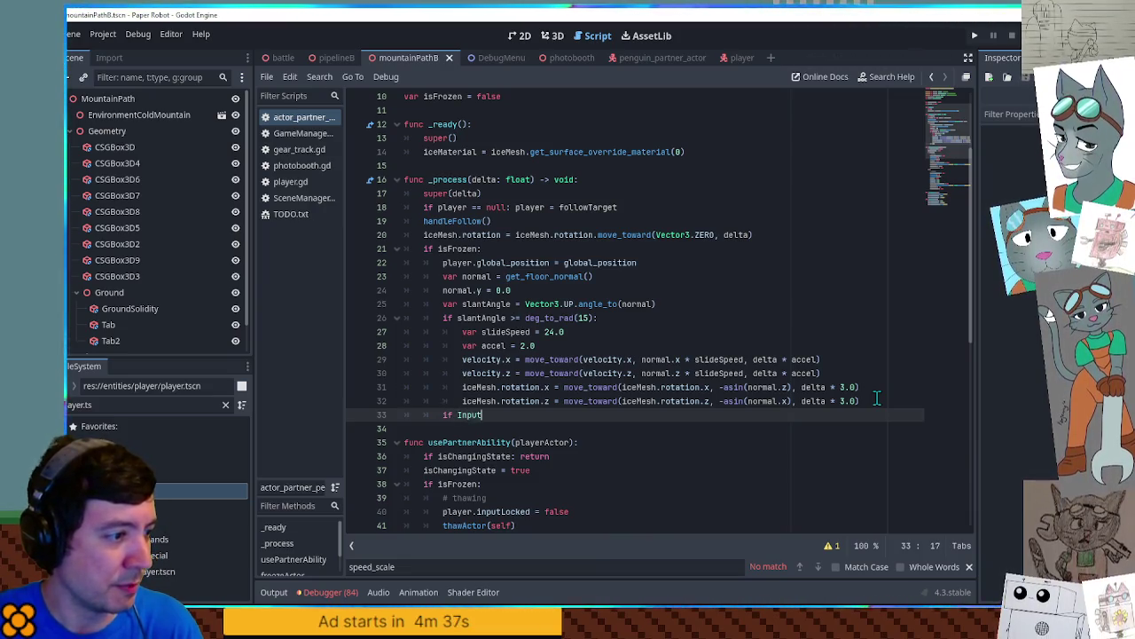
pyautogui.write('.is_action_just')
pyautogui.press('Return')
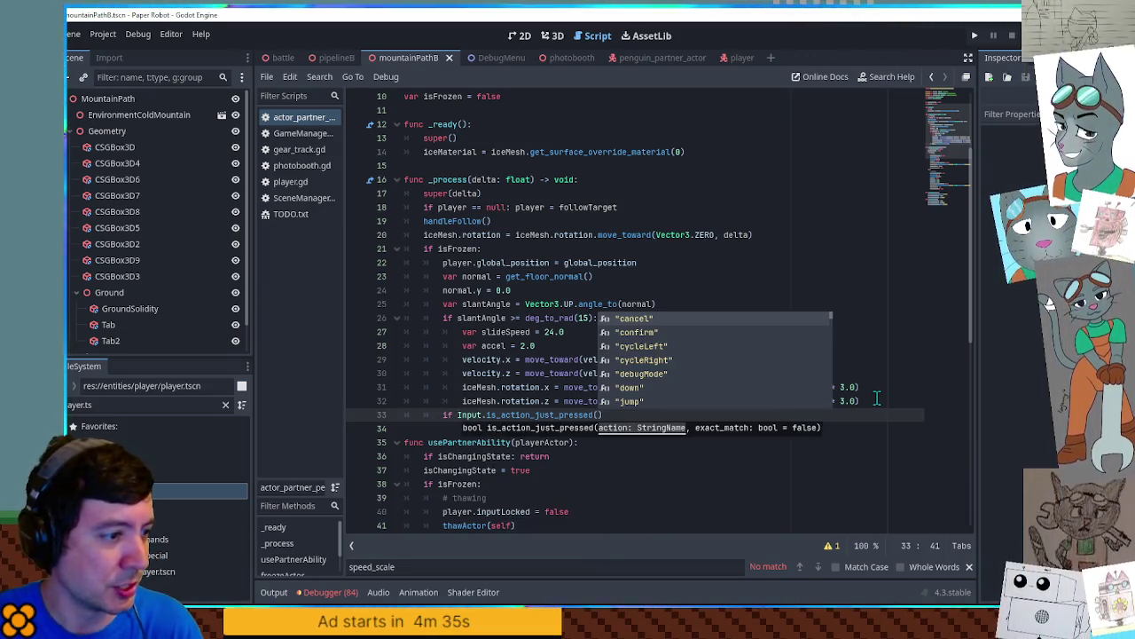
pyautogui.write('"')
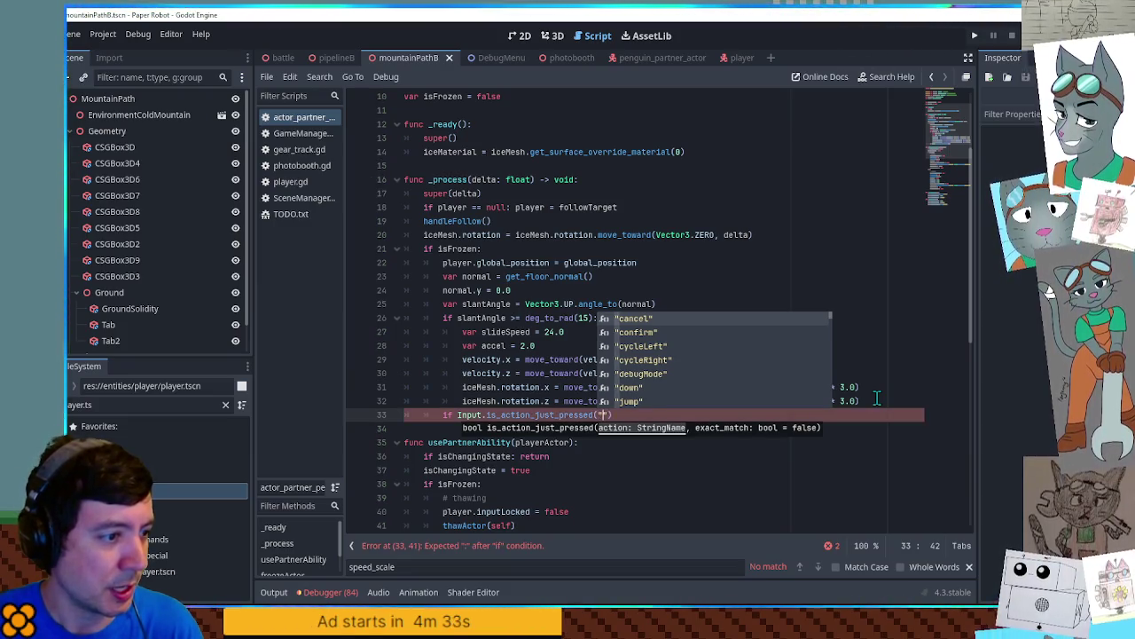
pyautogui.write('part')
pyautogui.press('Return')
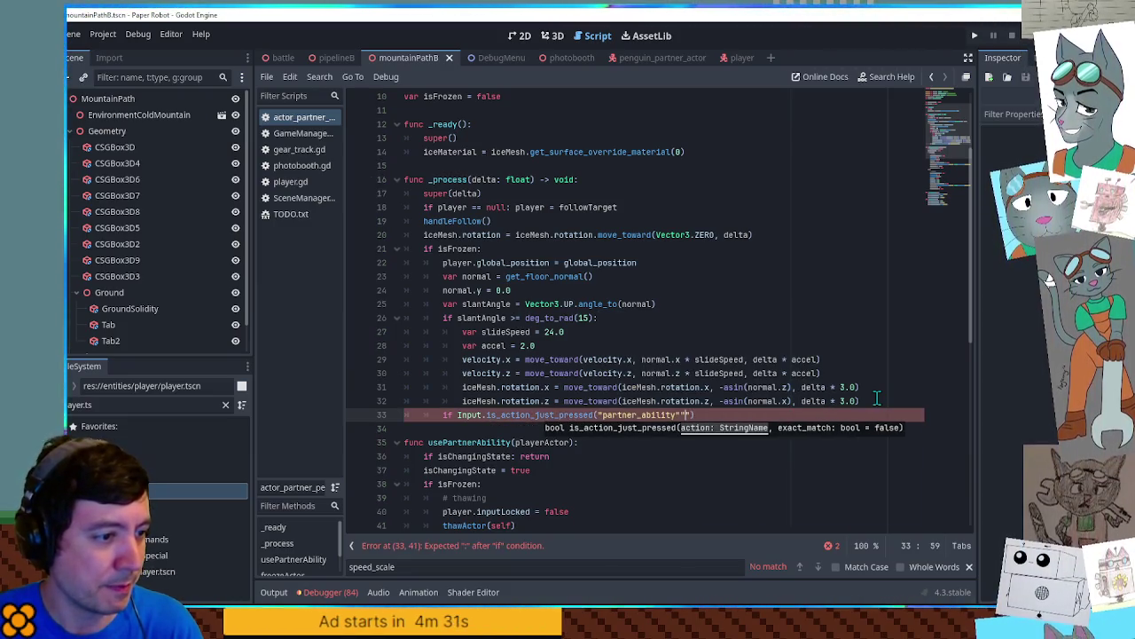
# Step: Put usePartnerAbility(player) on its own indented line under the condition and save with Ctrl+S
pyautogui.press('BackSpace')
pyautogui.write('): use')
pyautogui.press('Return')
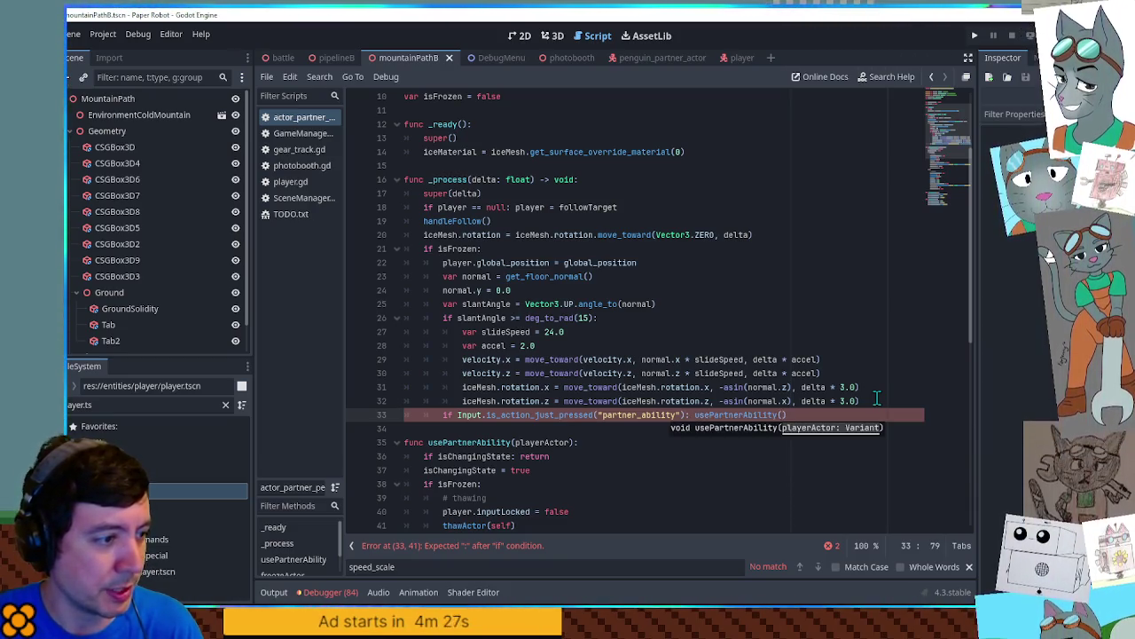
pyautogui.write('r')
pyautogui.hotkey('ctrl', 'Left')
pyautogui.hotkey('ctrl', 'Left')
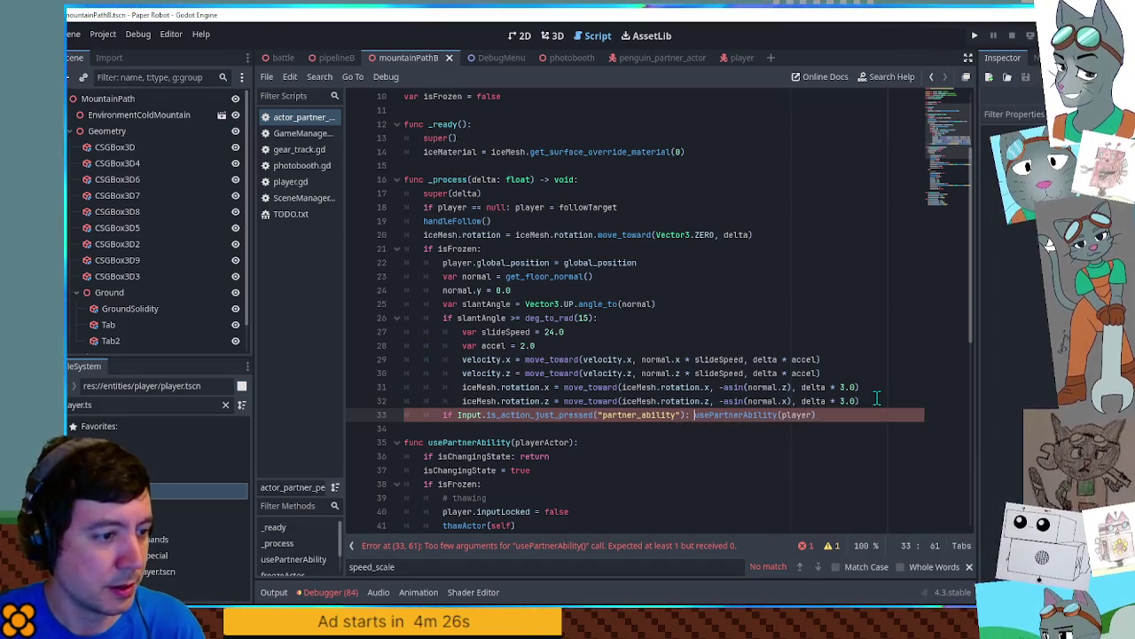
pyautogui.press('Return')
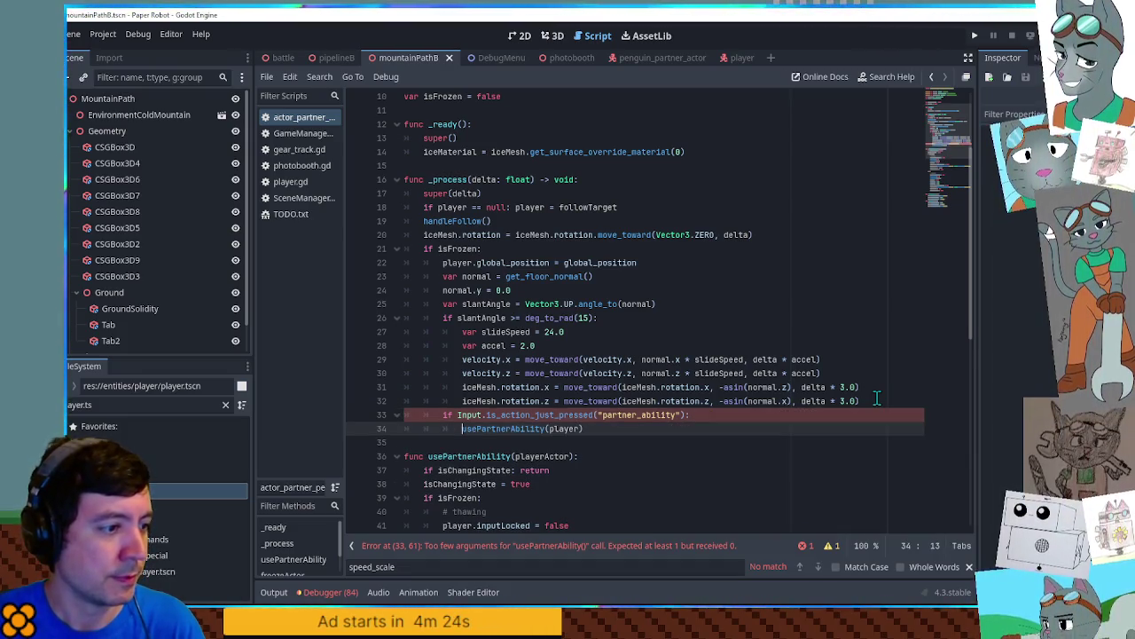
pyautogui.press('Home')
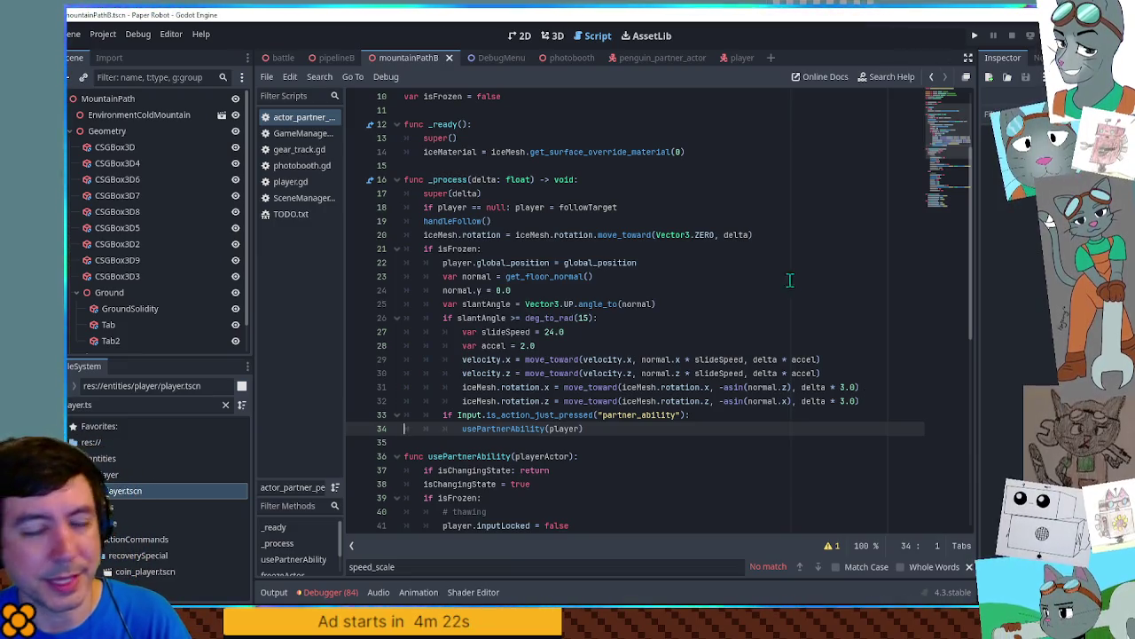
pyautogui.click(699, 209)
pyautogui.hotkey('ctrl', 's')
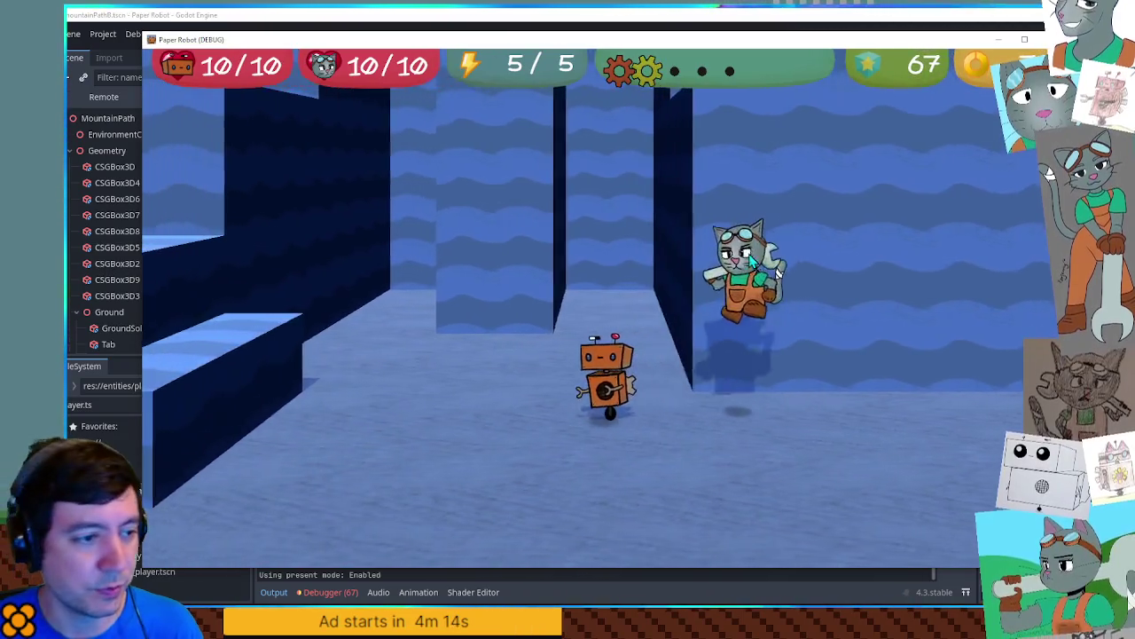
# Step: Cycle companions via the chameleon to the penguin, climb the ledges, walk back and forth, then stop the game
pyautogui.press('a')
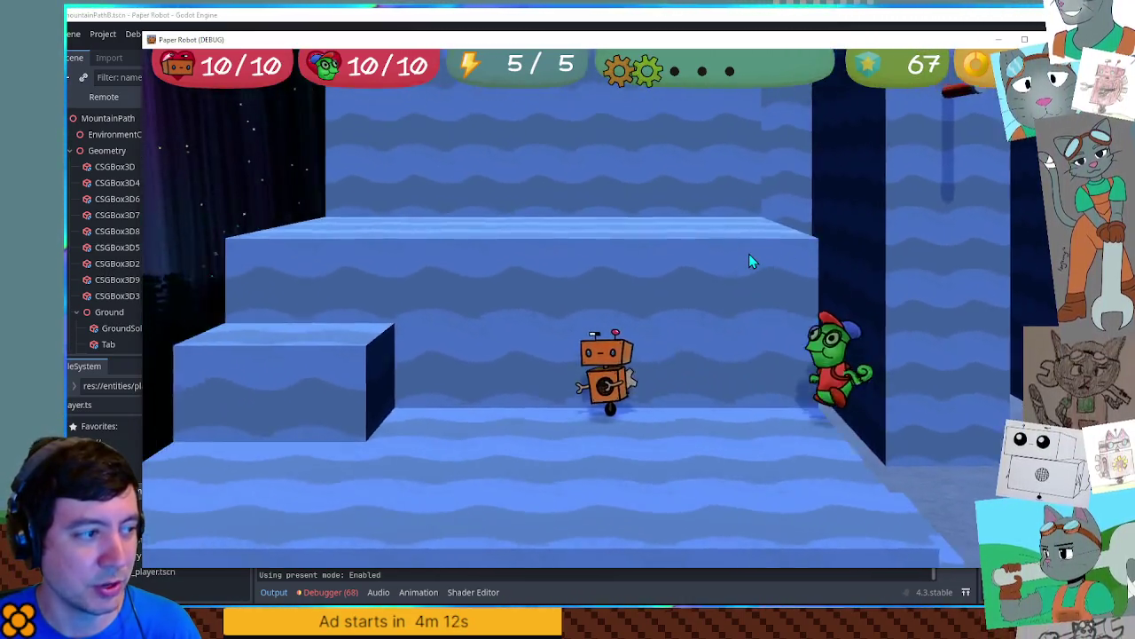
pyautogui.press('space')
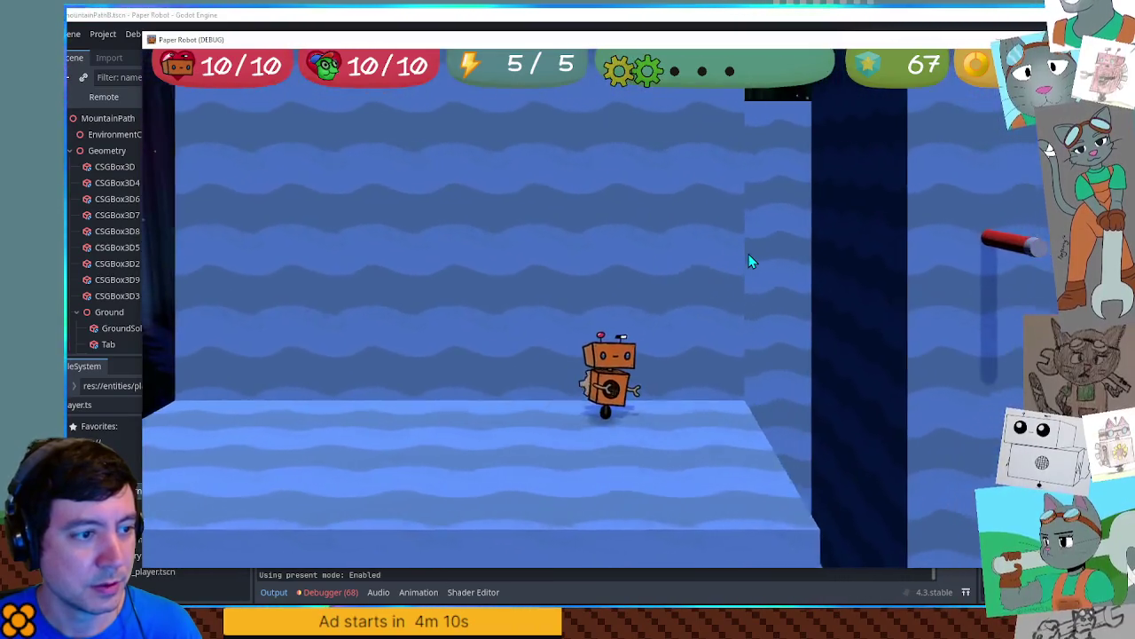
pyautogui.press('e')
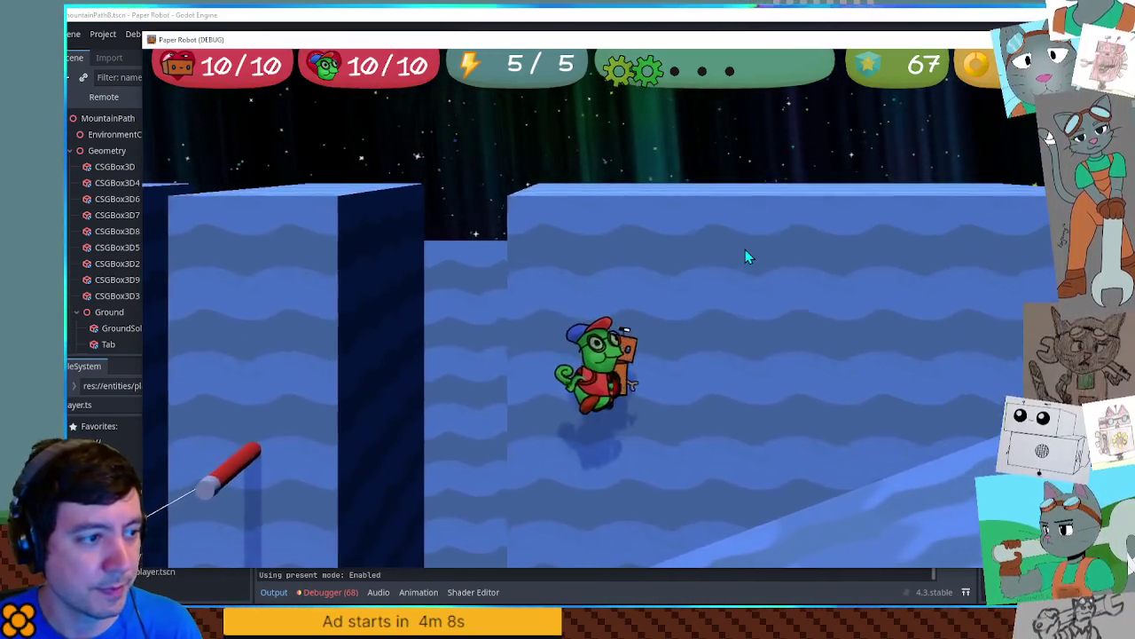
pyautogui.press('a')
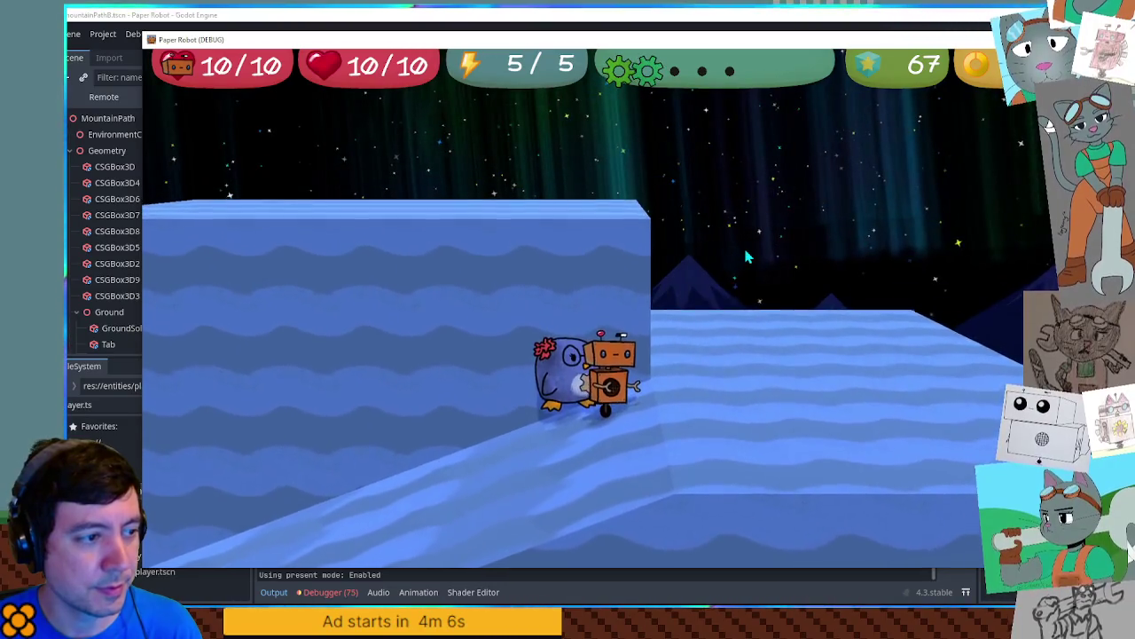
pyautogui.press('a')
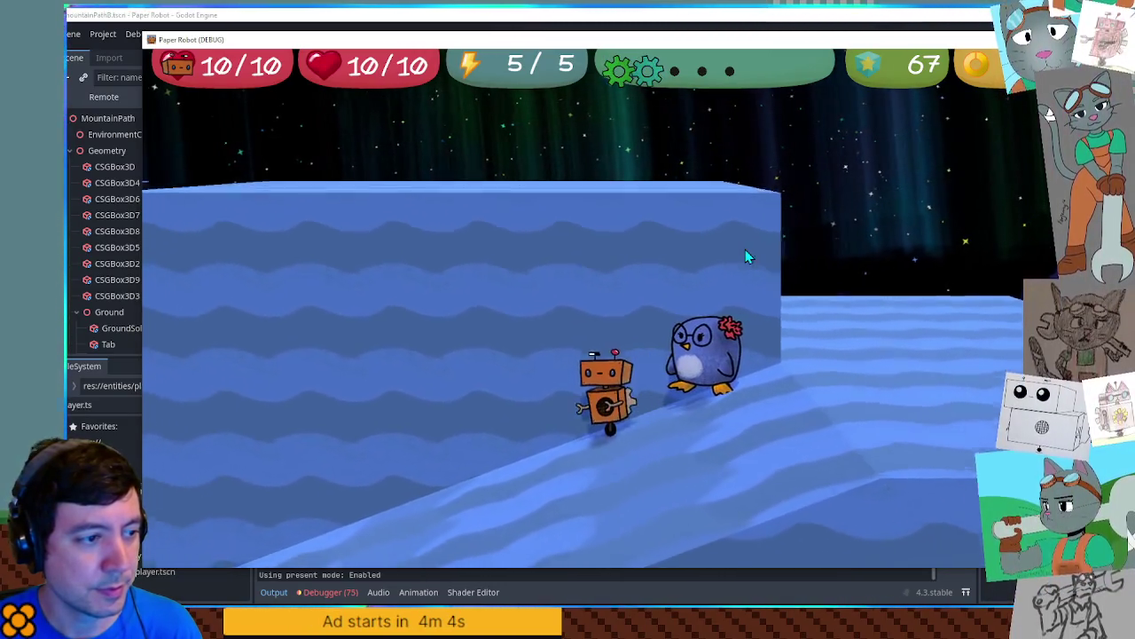
pyautogui.press('d')
pyautogui.press('a')
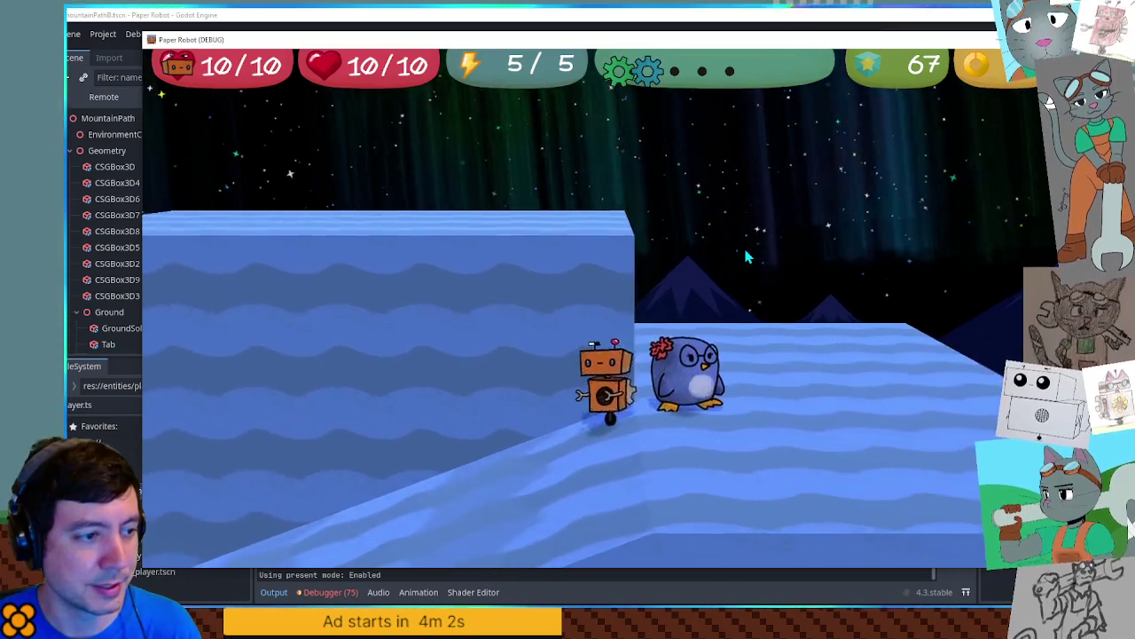
pyautogui.press('F8')
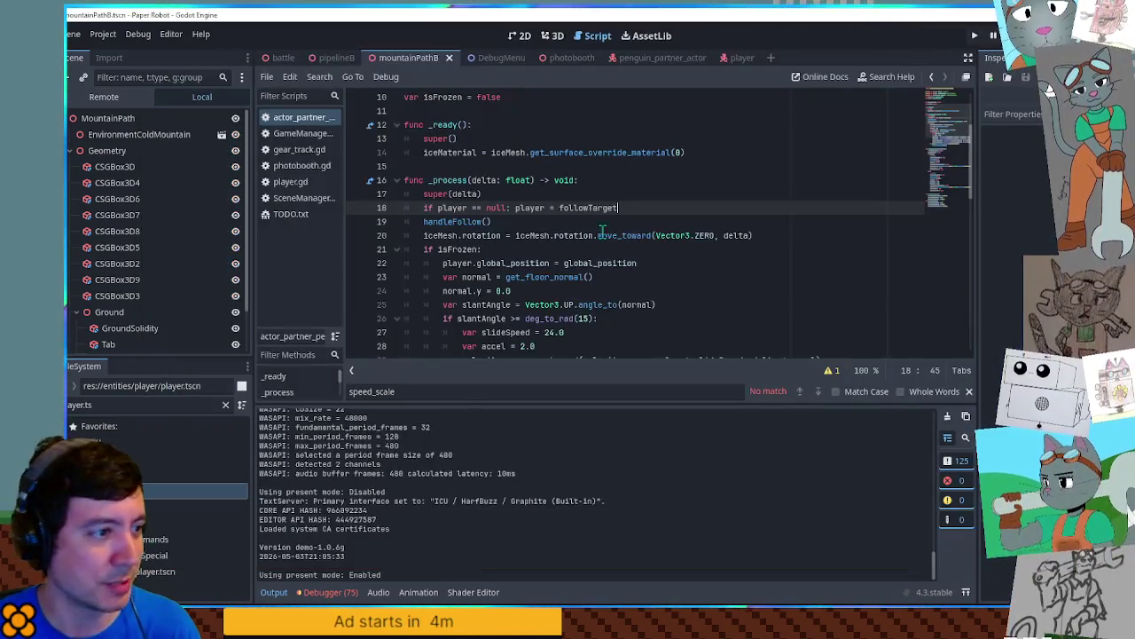
# Step: Review the new is_action_just_pressed check and usePartnerAbility call on lines 33–34
pyautogui.scroll(-5, 600, 232)
pyautogui.scroll(3, 599, 245)
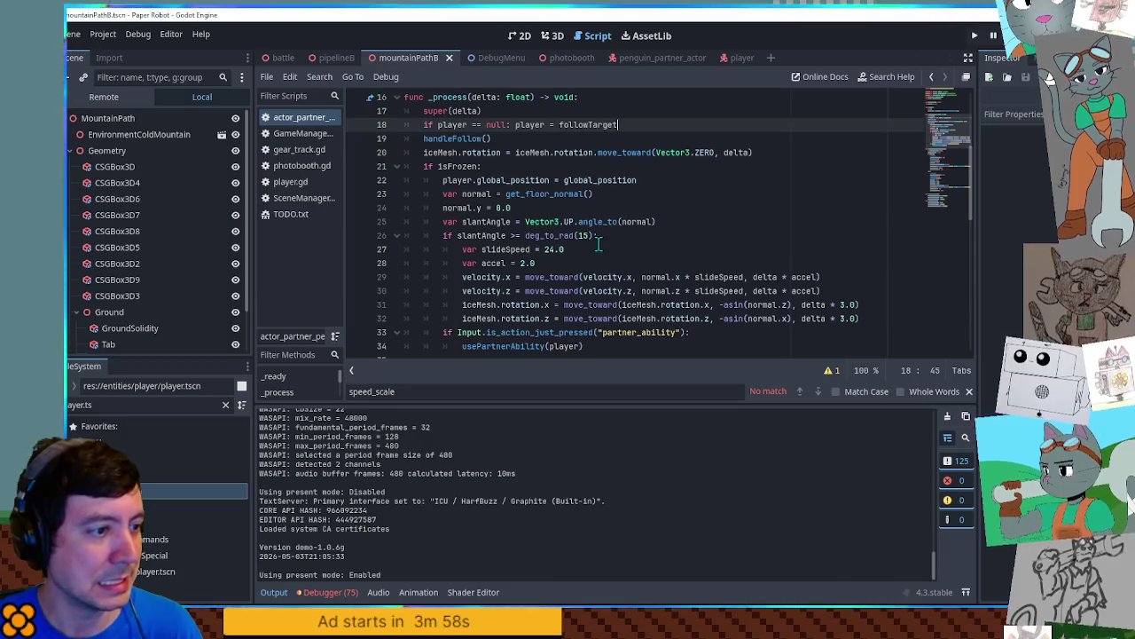
pyautogui.click(772, 332)
pyautogui.click(502, 346)
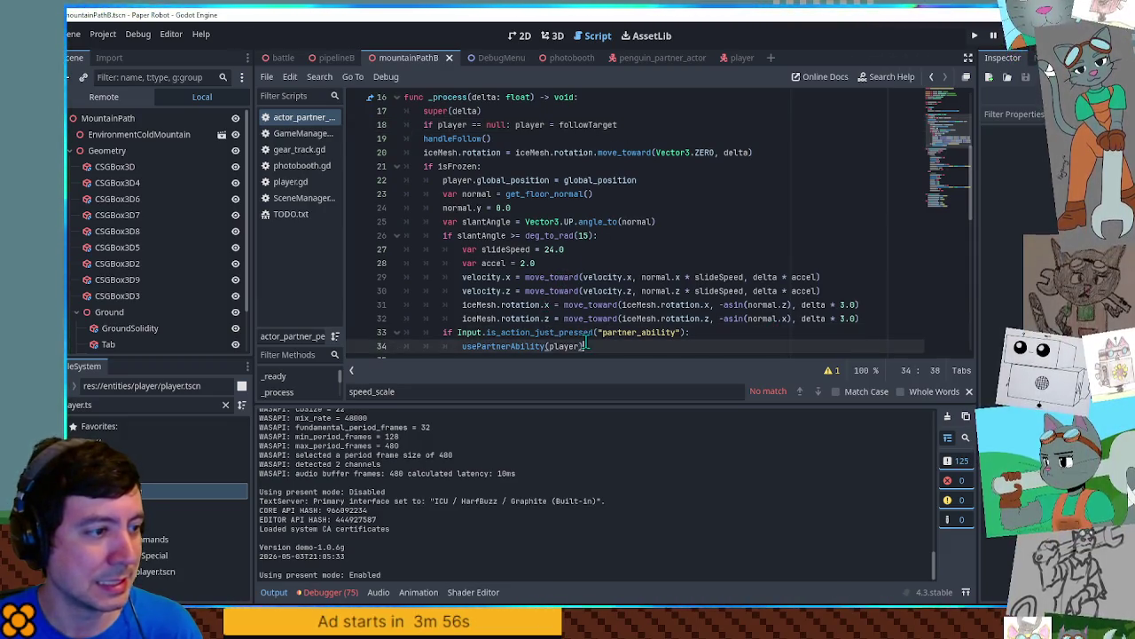
pyautogui.doubleClick(502, 333)
pyautogui.scroll(-7, 548, 312)
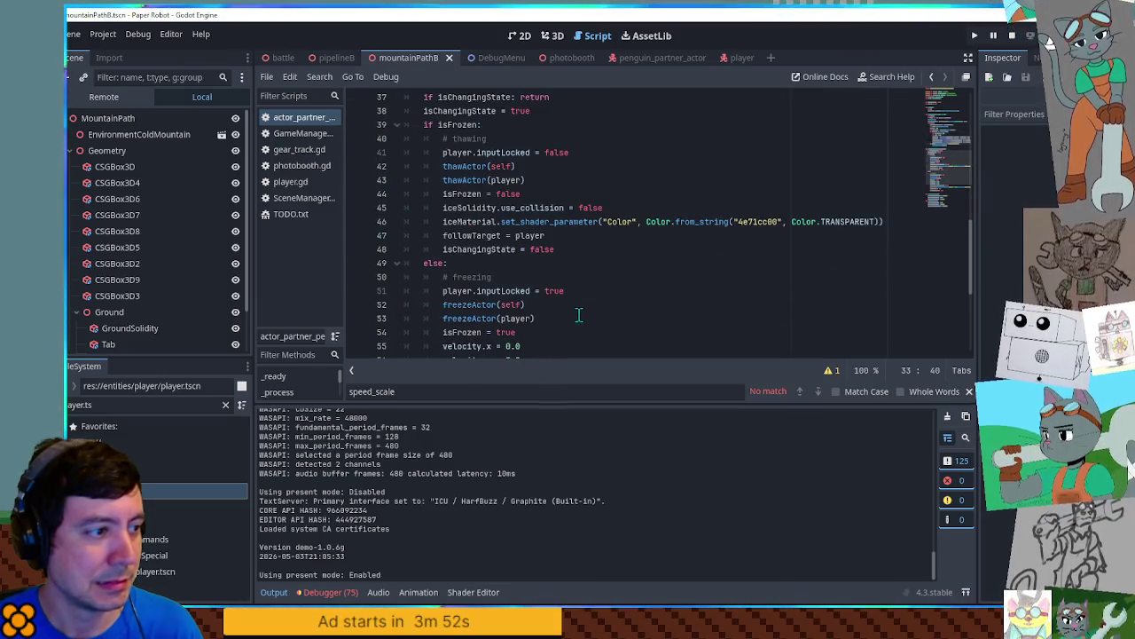
pyautogui.scroll(1, 579, 314)
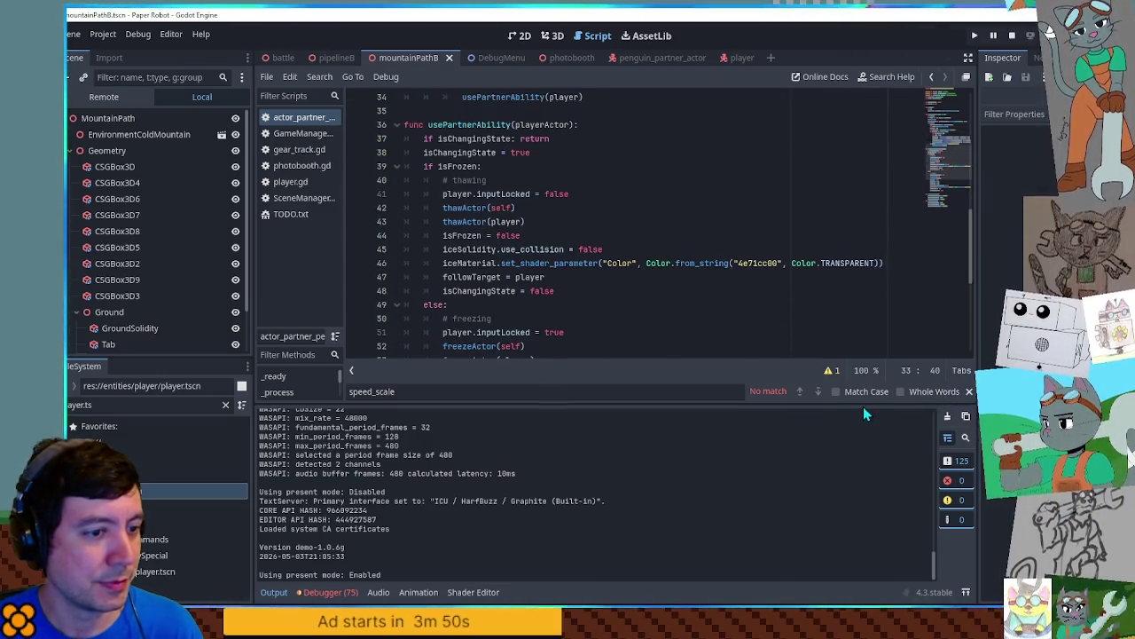
pyautogui.moveTo(865, 412); pyautogui.dragTo(869, 532)
pyautogui.scroll(-3, 680, 277)
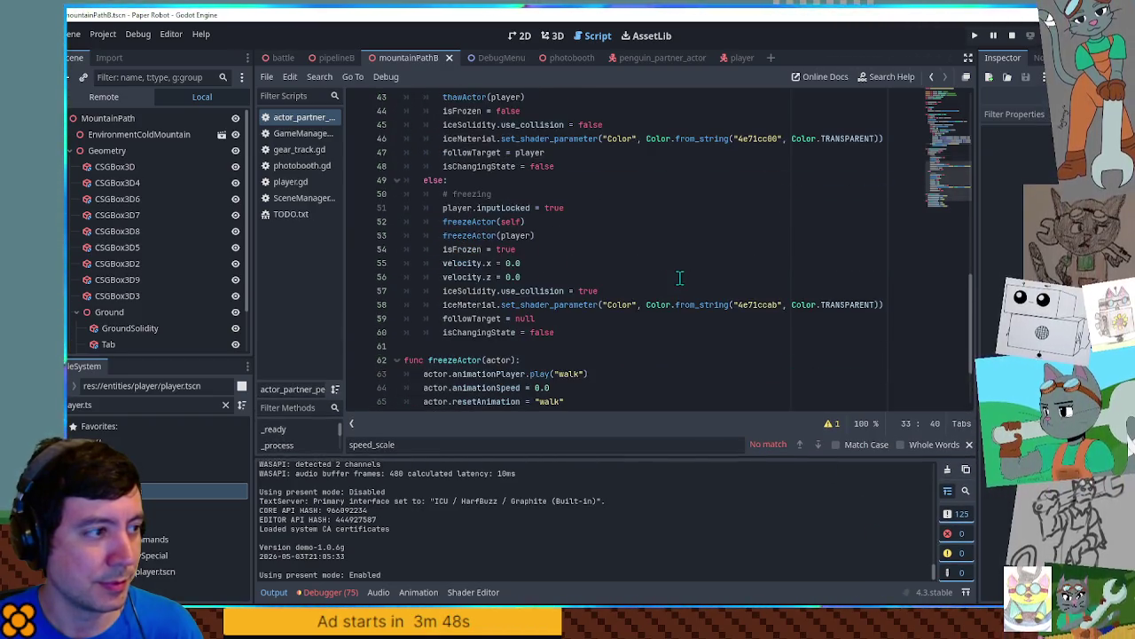
pyautogui.scroll(-3, 621, 257)
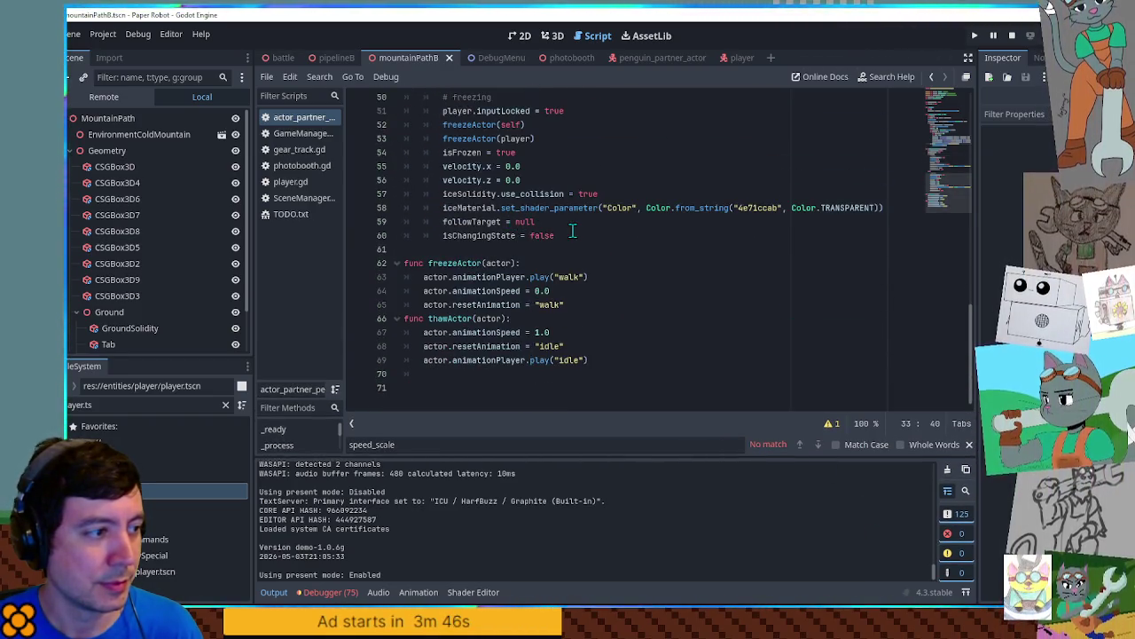
pyautogui.scroll(5, 550, 266)
pyautogui.scroll(-3, 479, 319)
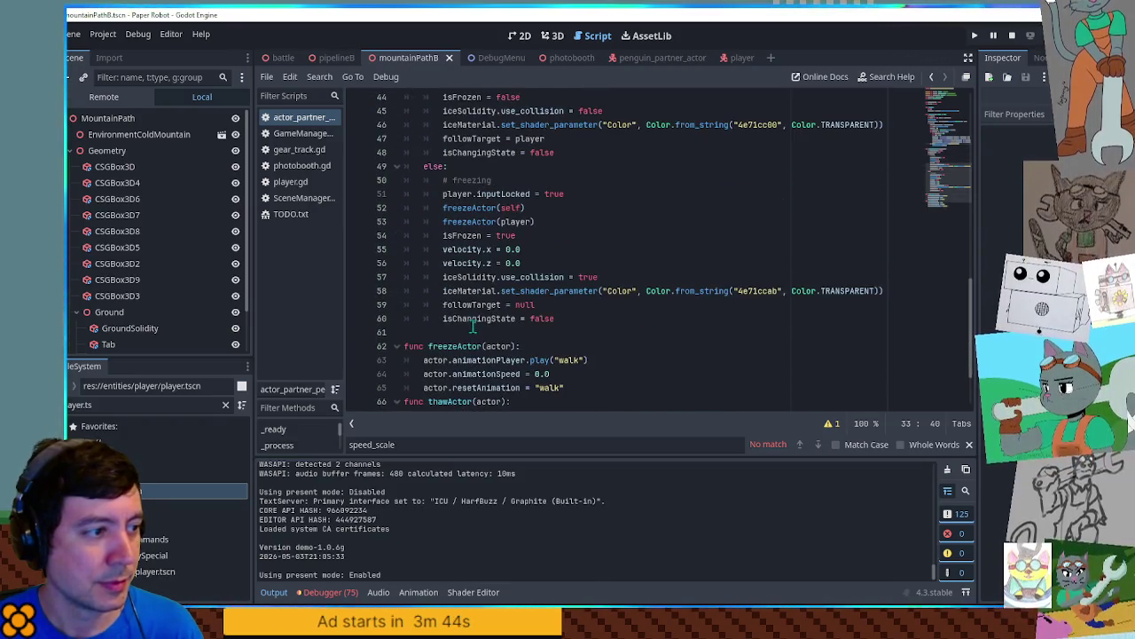
# Step: Inspect isChangingState on line 60, then reselect the partner ability check on lines 33–34
pyautogui.doubleClick(475, 318)
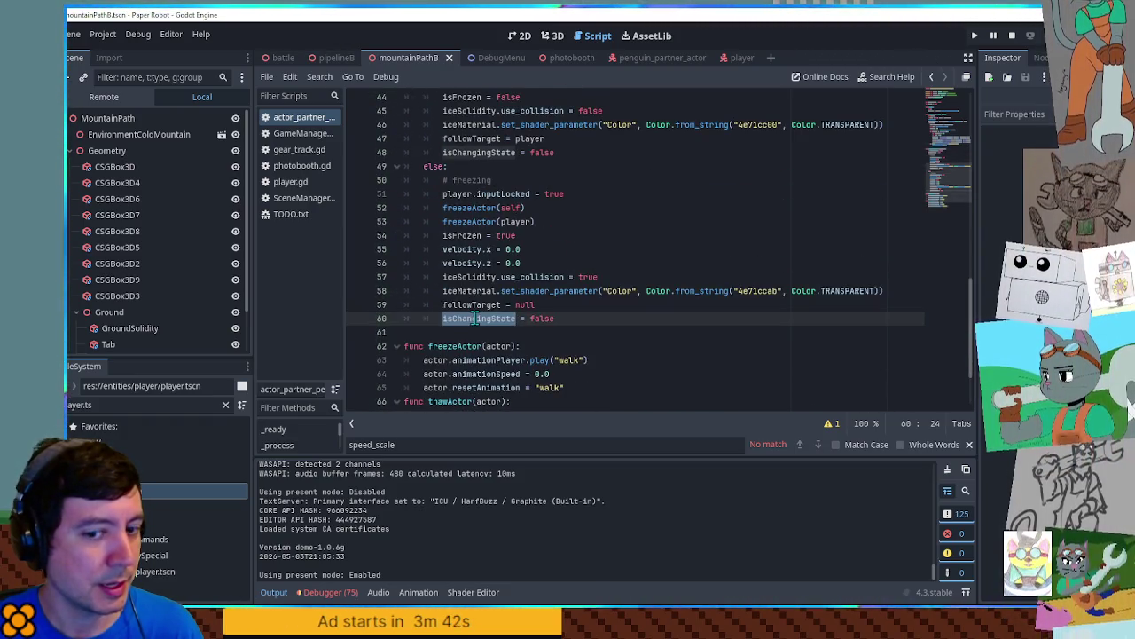
pyautogui.moveTo(444, 153); pyautogui.dragTo(583, 152)
pyautogui.scroll(1, 588, 157)
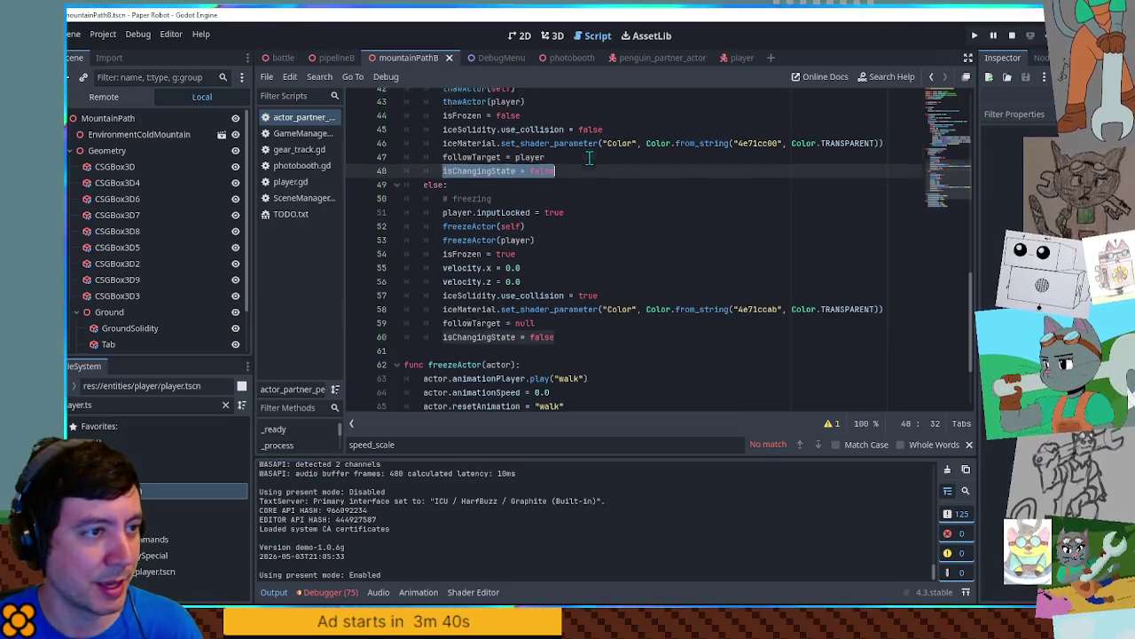
pyautogui.scroll(8, 589, 157)
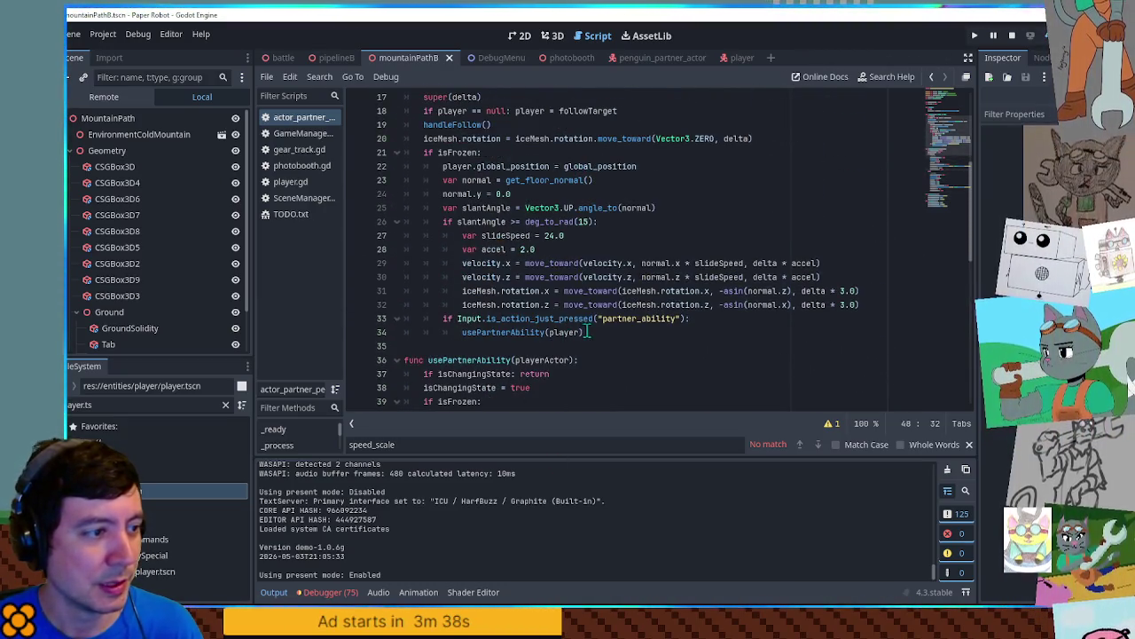
pyautogui.scroll(-2, 576, 329)
pyautogui.scroll(5, 550, 320)
pyautogui.scroll(-3, 505, 306)
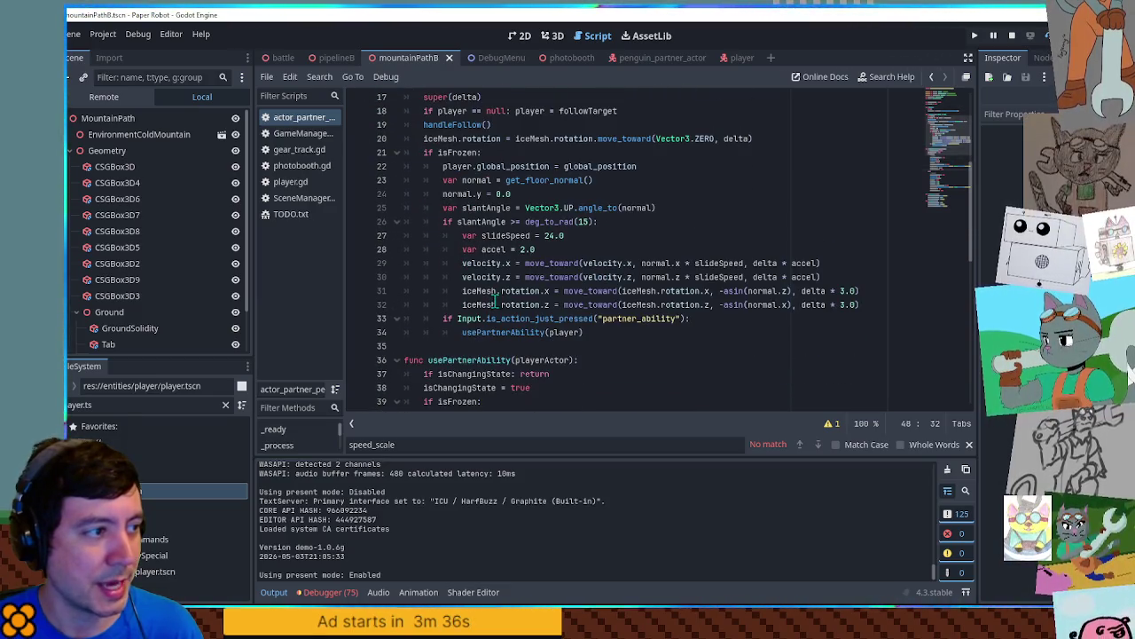
pyautogui.scroll(1, 510, 299)
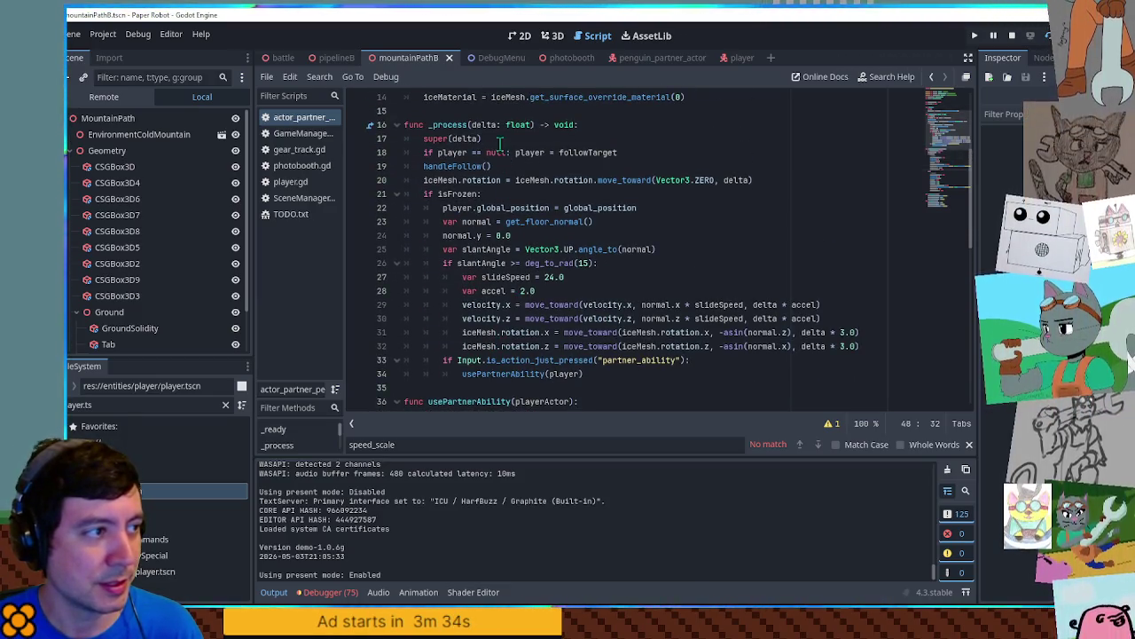
pyautogui.scroll(-4, 663, 265)
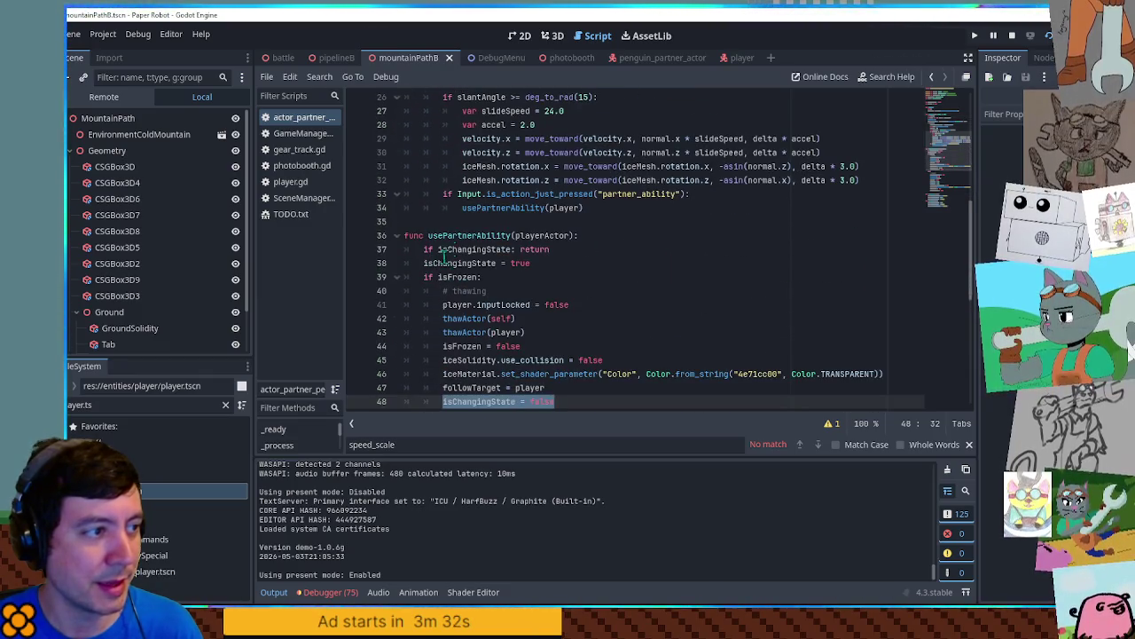
pyautogui.moveTo(470, 193); pyautogui.dragTo(516, 210)
pyautogui.click(515, 209)
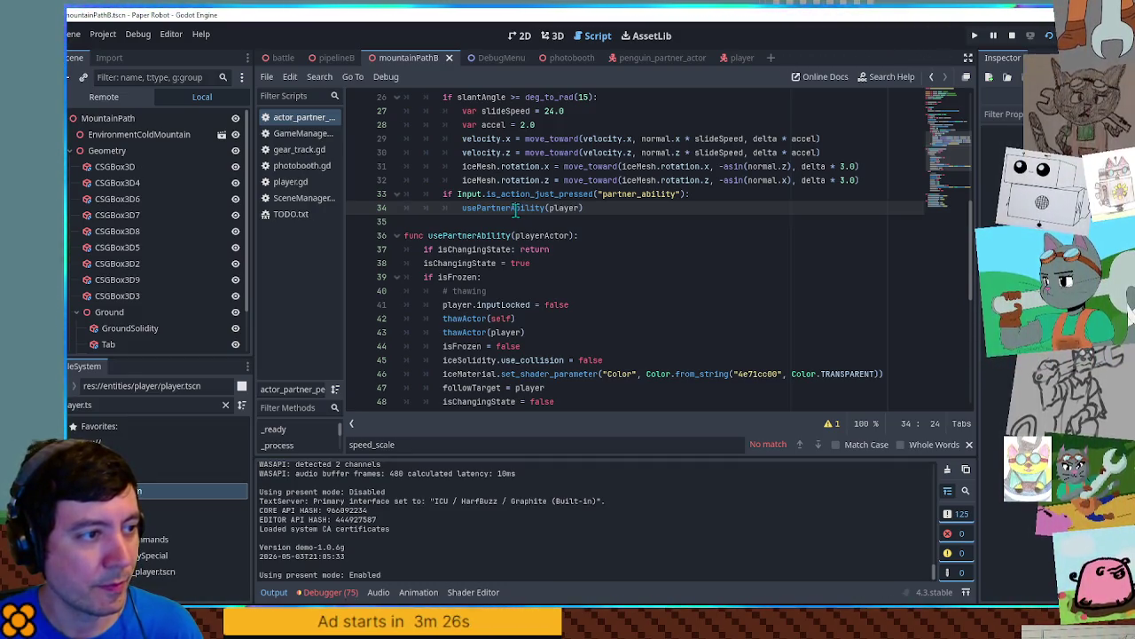
pyautogui.scroll(-7, 517, 209)
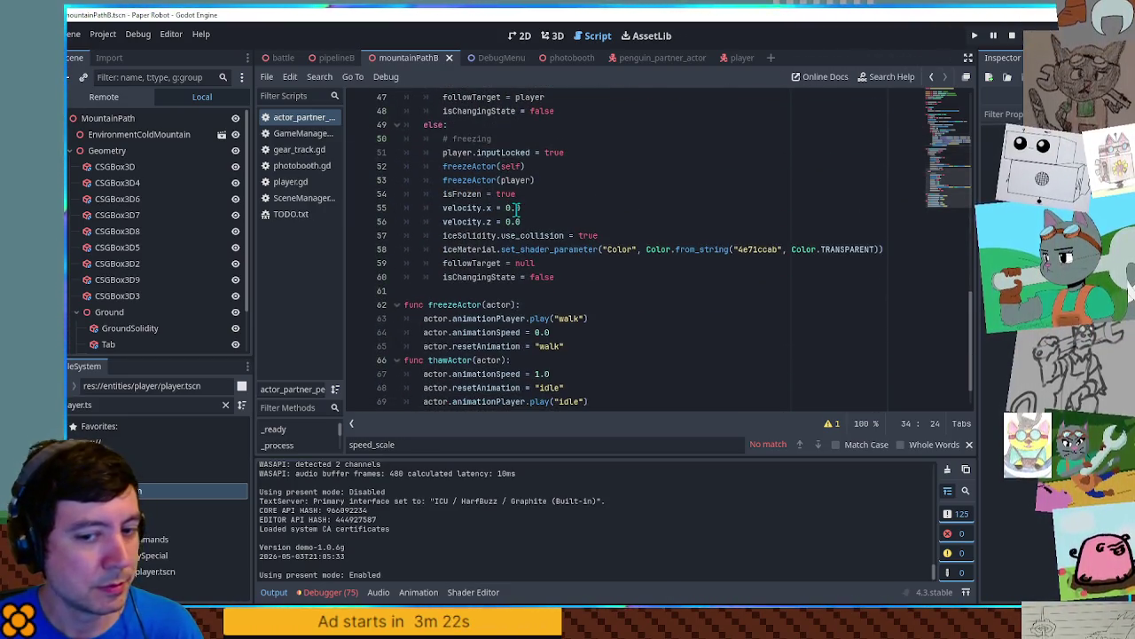
# Step: Fold the freezeActor and thawActor function bodies
pyautogui.click(397, 304)
pyautogui.click(396, 318)
pyautogui.click(657, 258)
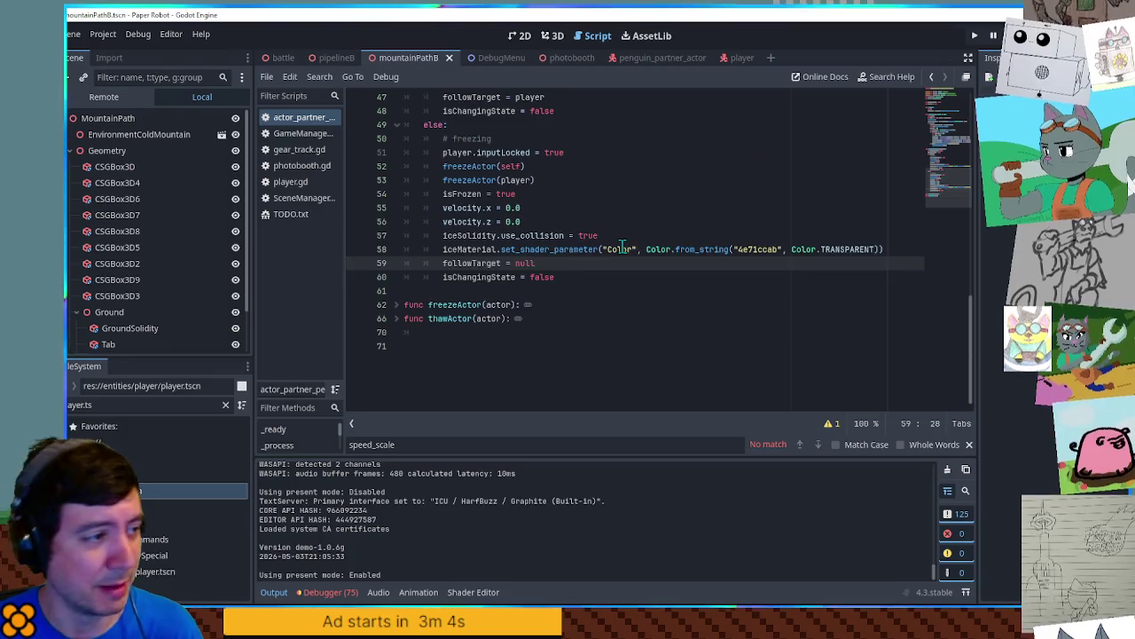
pyautogui.scroll(5, 652, 253)
# Step: Hide the output log and close the search bar to enlarge the code area
pyautogui.click(264, 592)
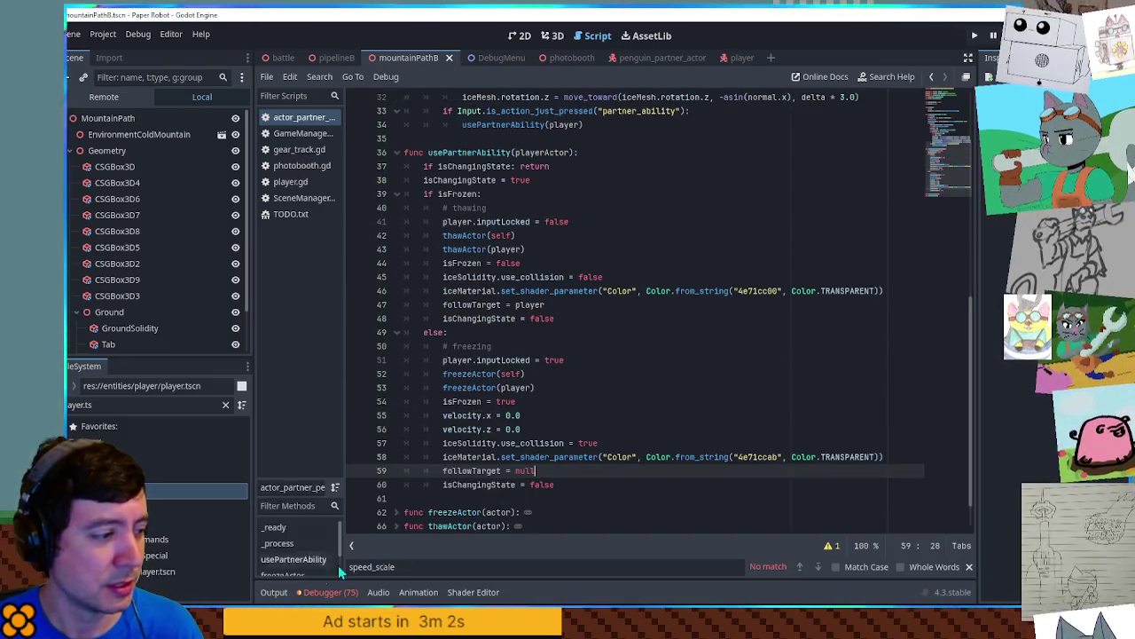
pyautogui.scroll(2, 621, 497)
pyautogui.click(970, 566)
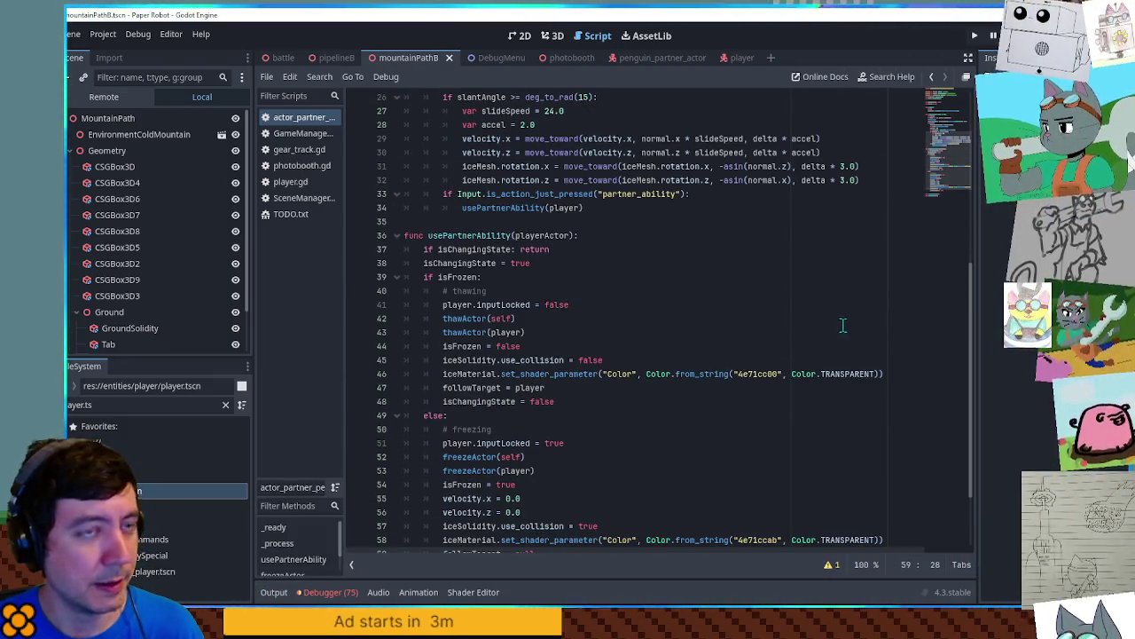
pyautogui.click(843, 324)
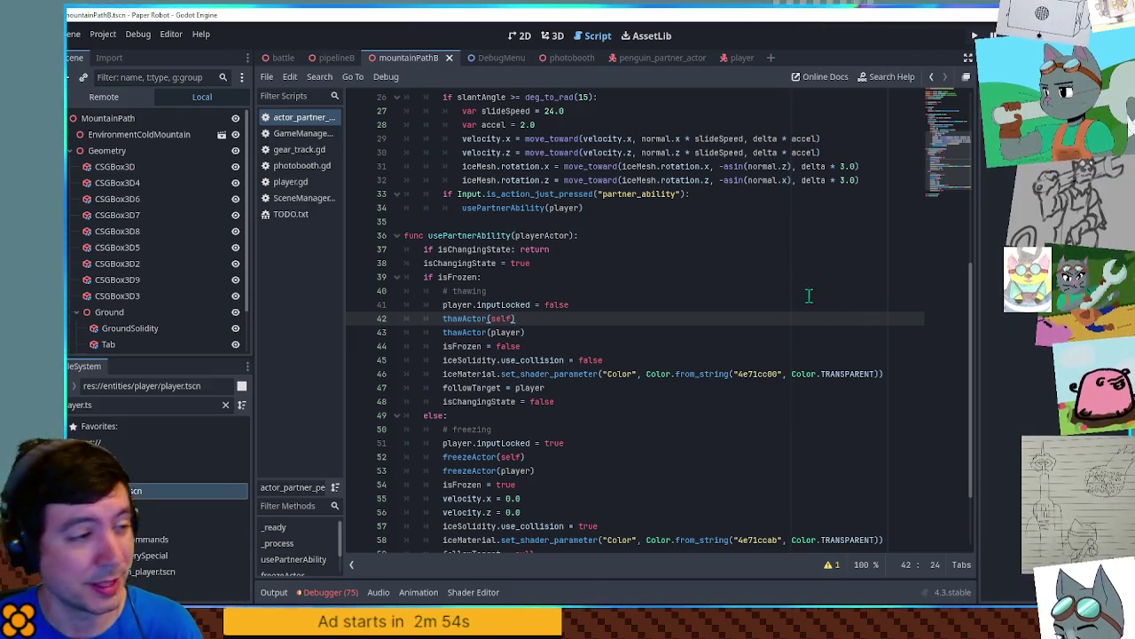
# Step: Inspect the partner_ability action name on line 33 and inputLocked on line 41
pyautogui.scroll(4, 808, 293)
pyautogui.scroll(-3, 744, 296)
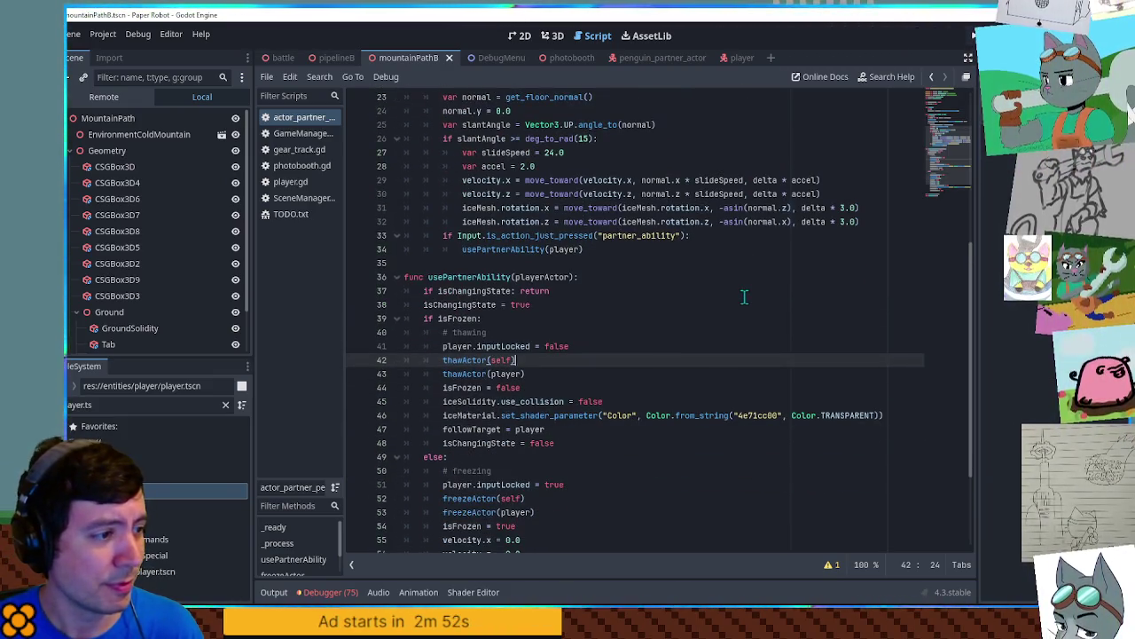
pyautogui.scroll(1, 744, 296)
pyautogui.scroll(1, 744, 297)
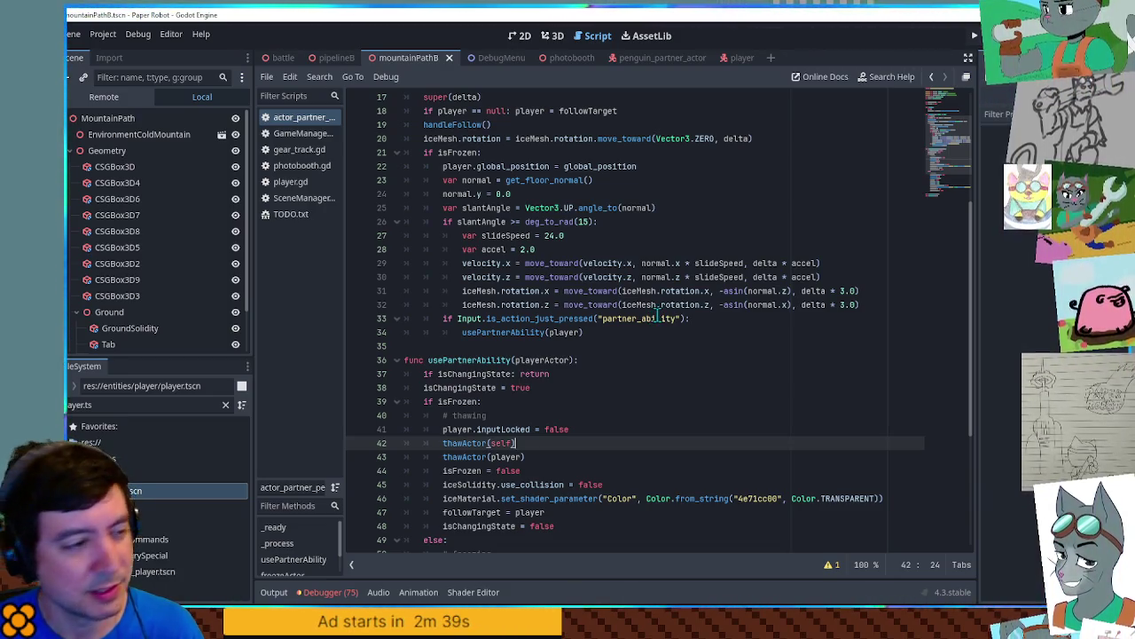
pyautogui.doubleClick(658, 318)
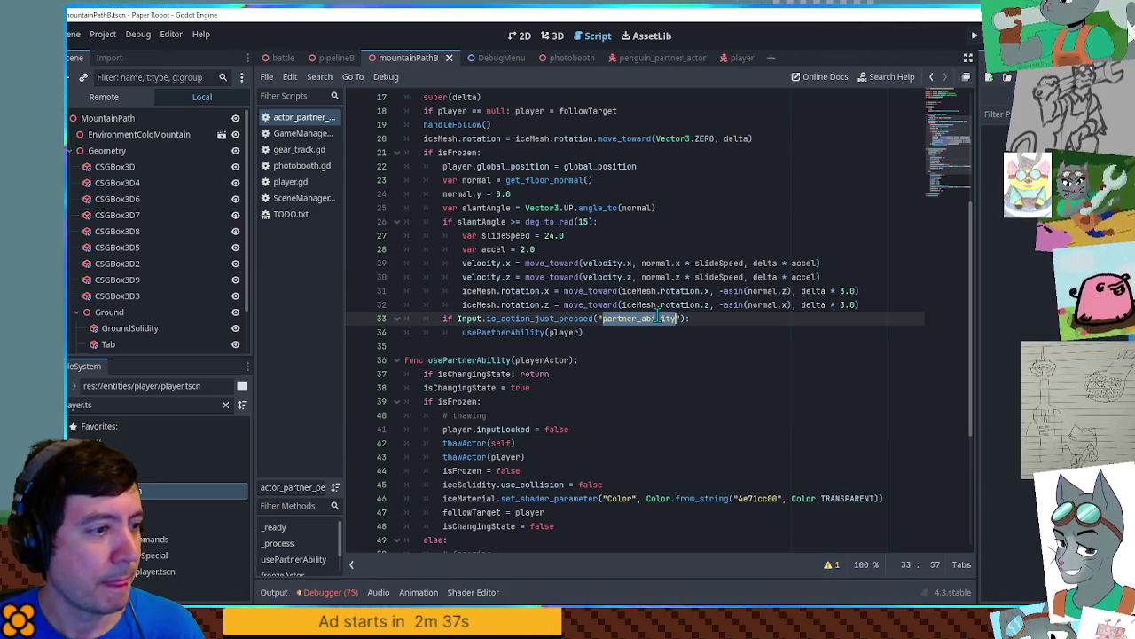
pyautogui.scroll(-4, 658, 318)
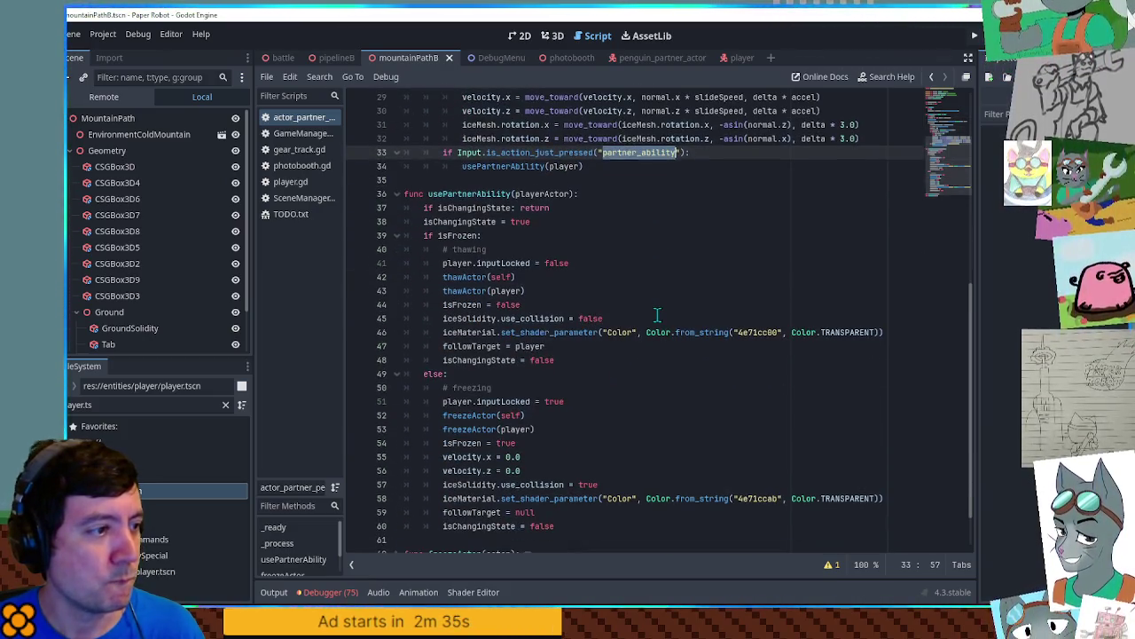
pyautogui.doubleClick(480, 263)
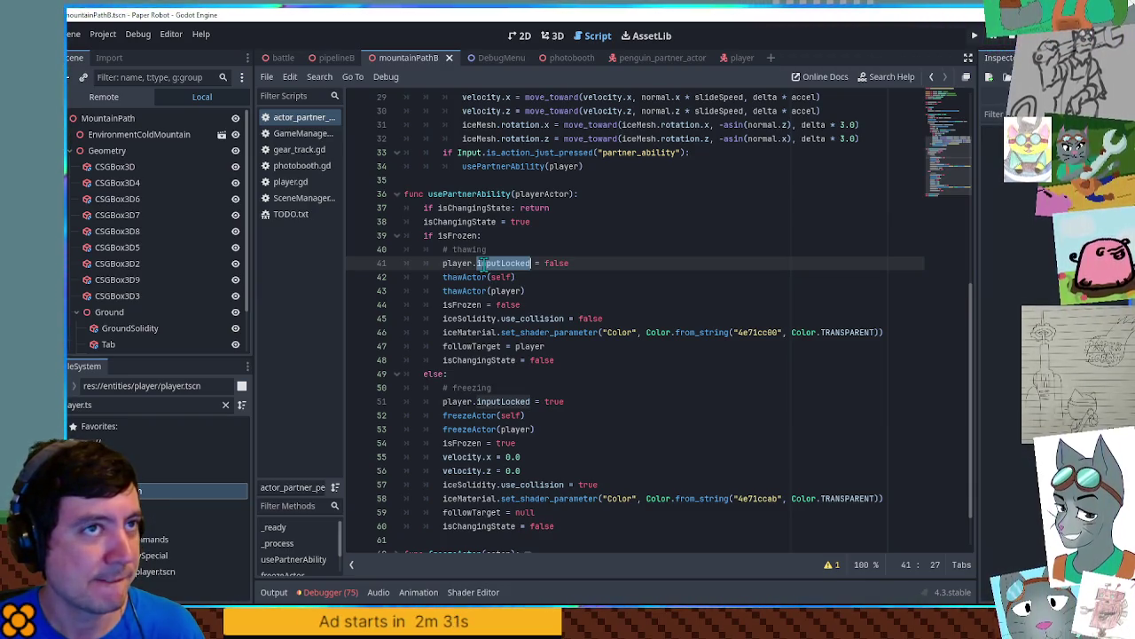
# Step: Comment out the input-lock line in the thawing branch with #
pyautogui.click(445, 264)
pyautogui.write('#')
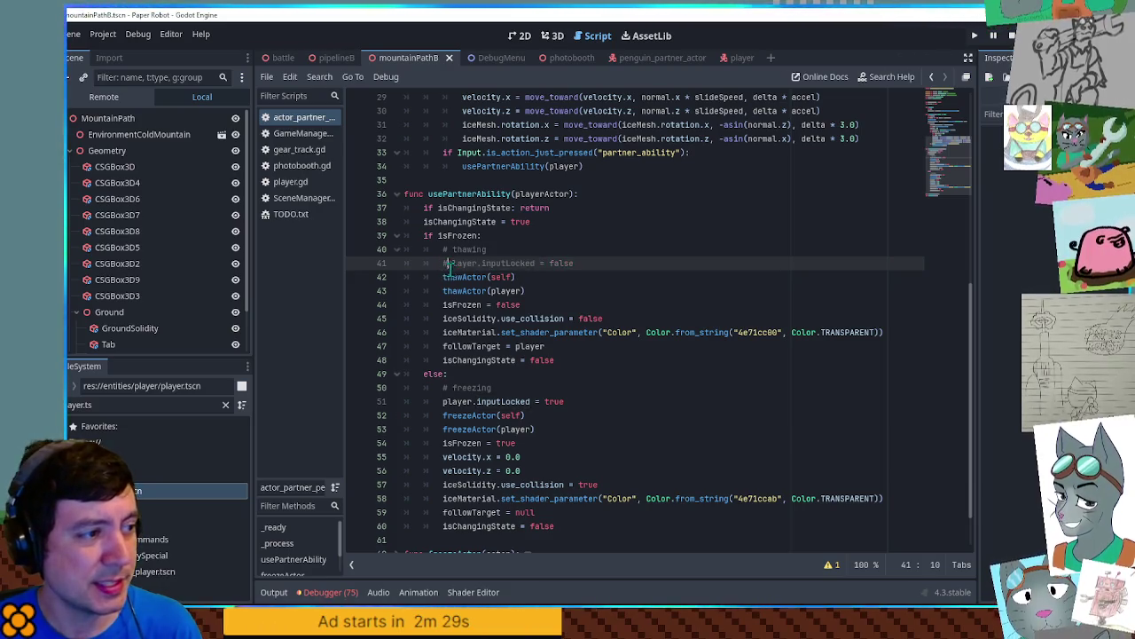
pyautogui.click(445, 401)
pyautogui.write('#')
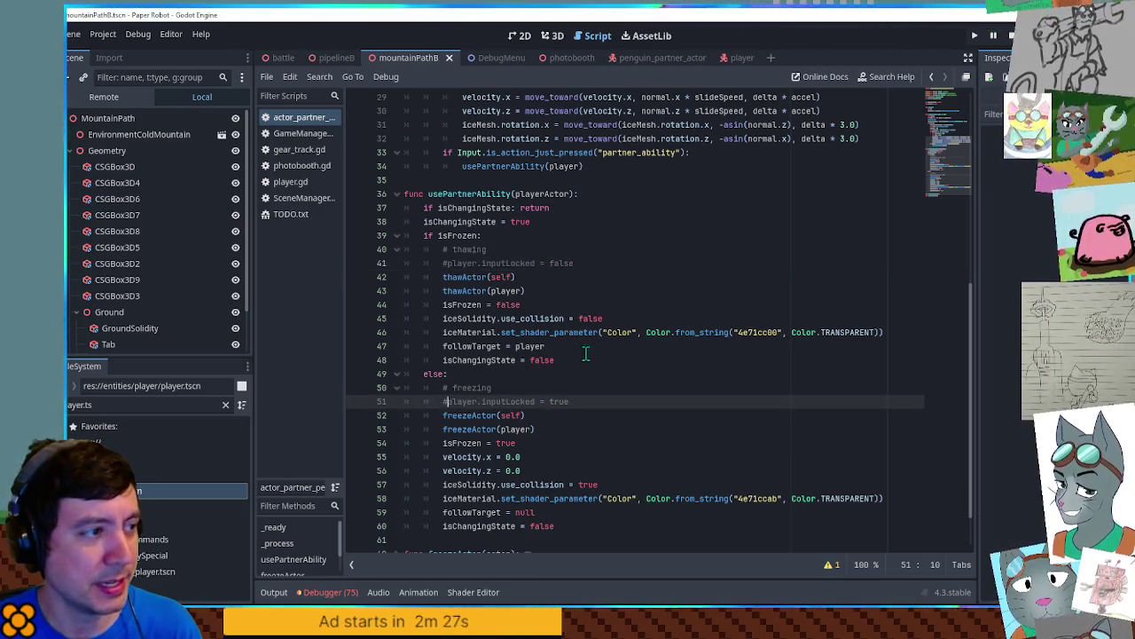
pyautogui.scroll(5, 602, 348)
pyautogui.scroll(-5, 602, 346)
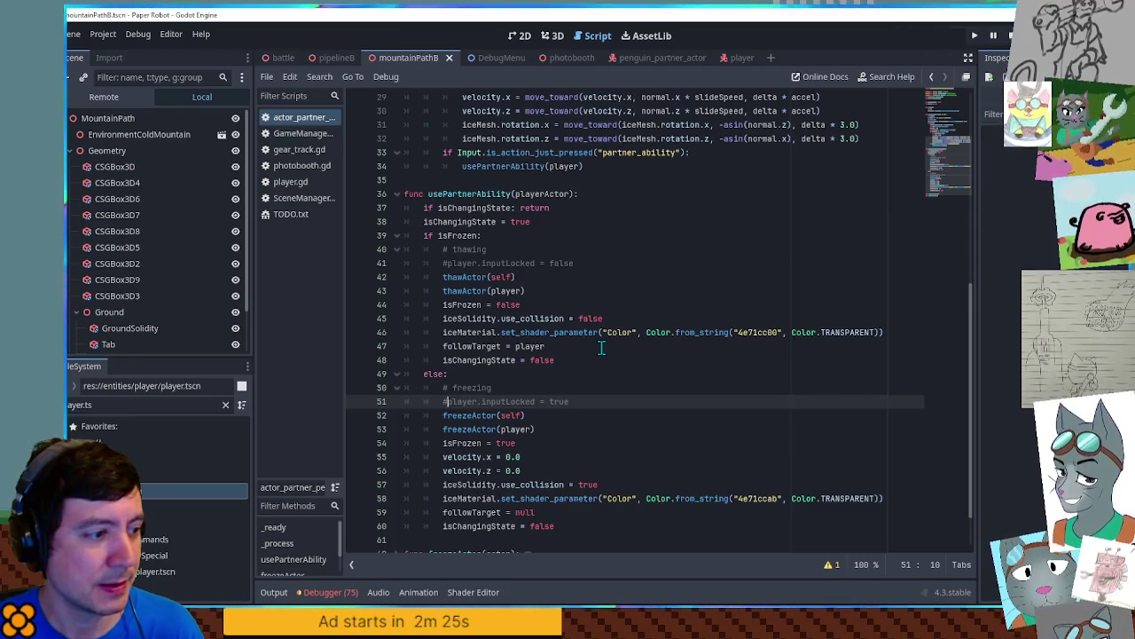
pyautogui.scroll(7, 602, 348)
# Step: Add a line after line 22 setting the player's velocity to Vector3 zero, then run the game
pyautogui.click(449, 236)
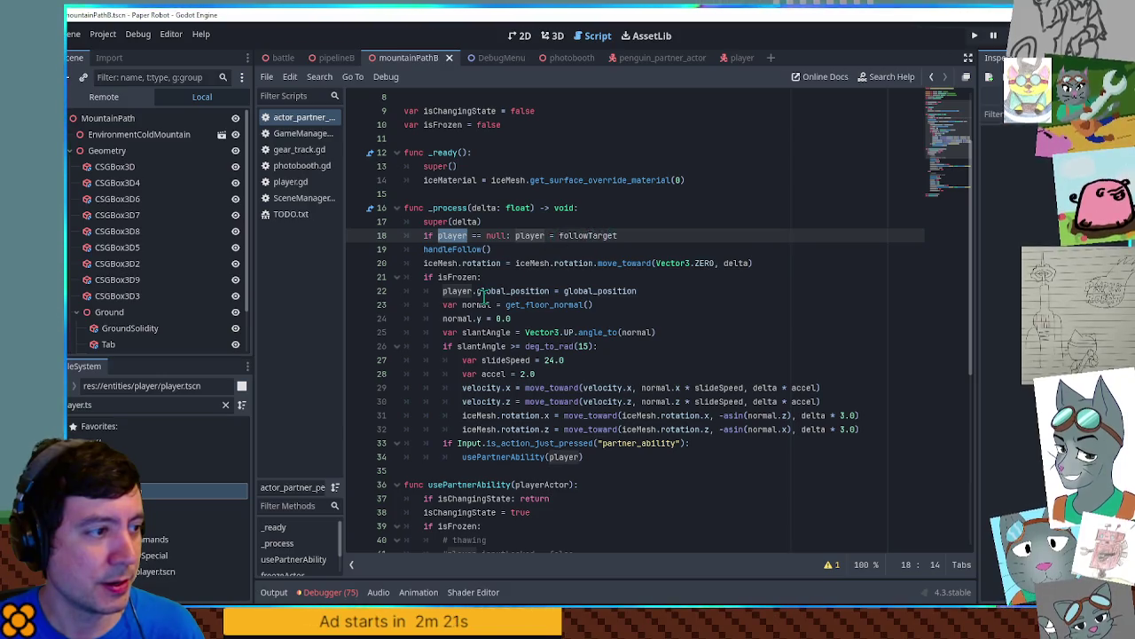
pyautogui.click(484, 296)
pyautogui.tripleClick(485, 297)
pyautogui.click(698, 297)
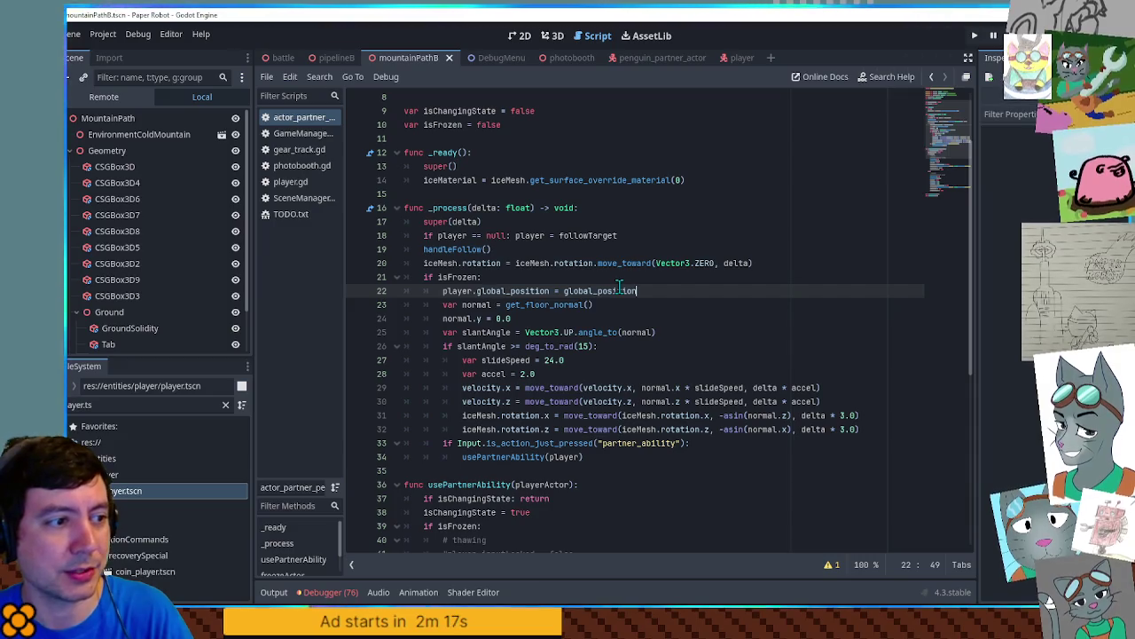
pyautogui.press('Return')
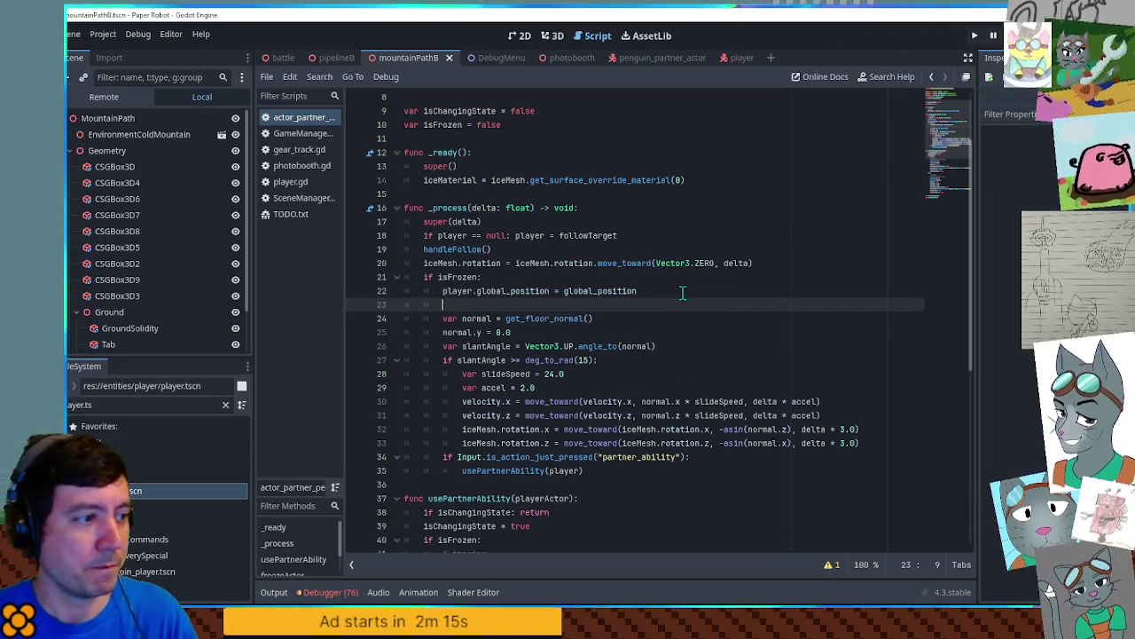
pyautogui.write('player.lelocity = Vector.ZERO')
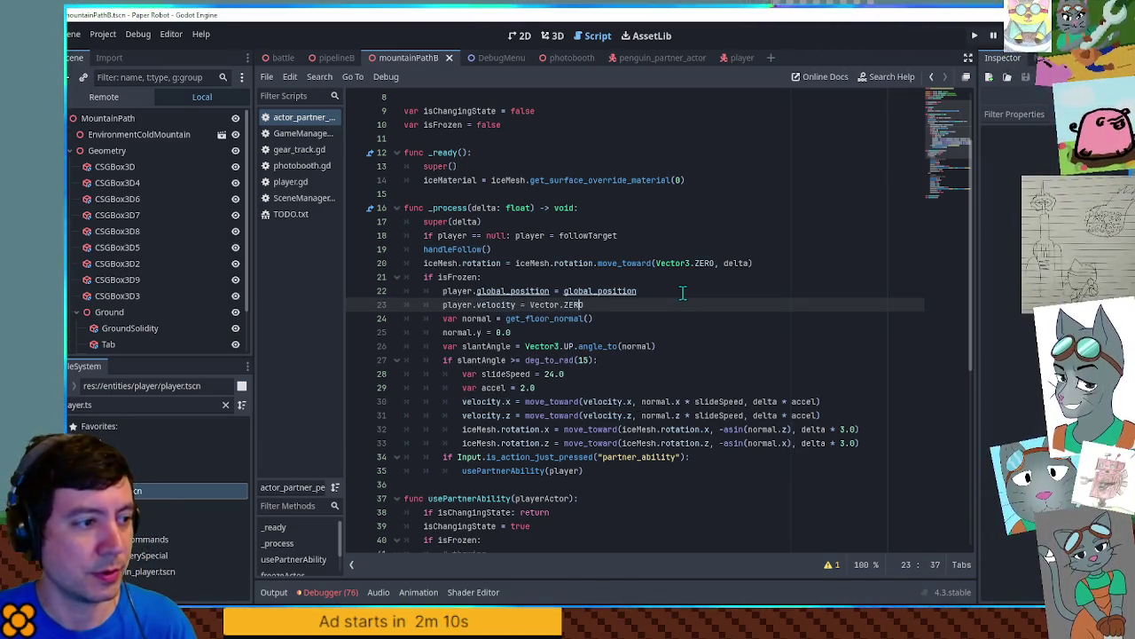
pyautogui.press('Left')
pyautogui.press('Left')
pyautogui.press('Left')
pyautogui.write('3')
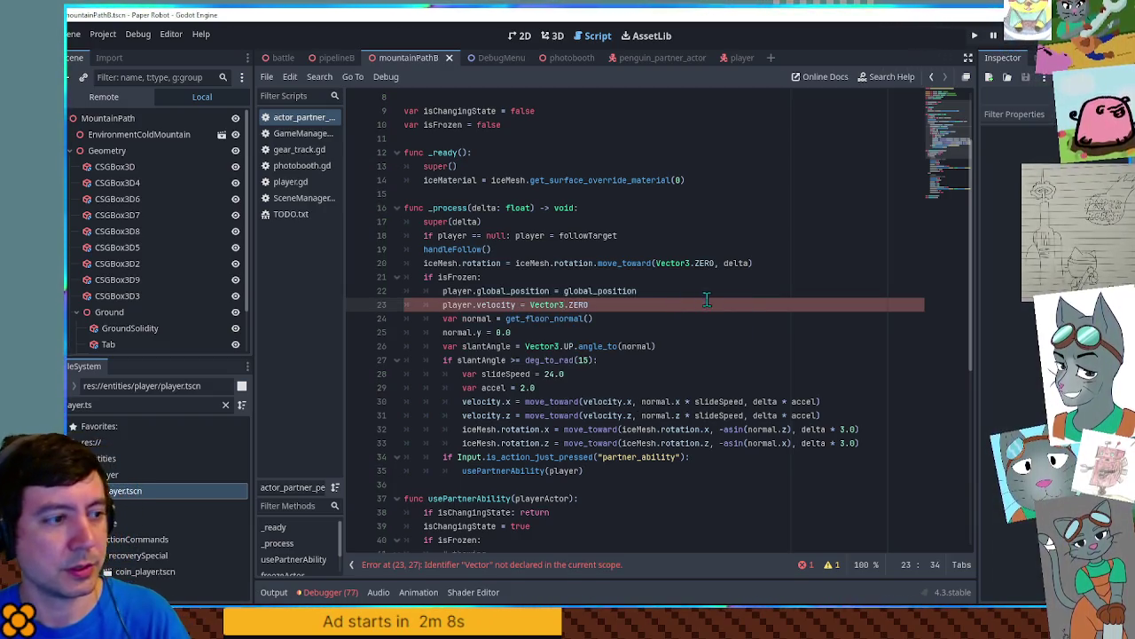
pyautogui.press('F6')
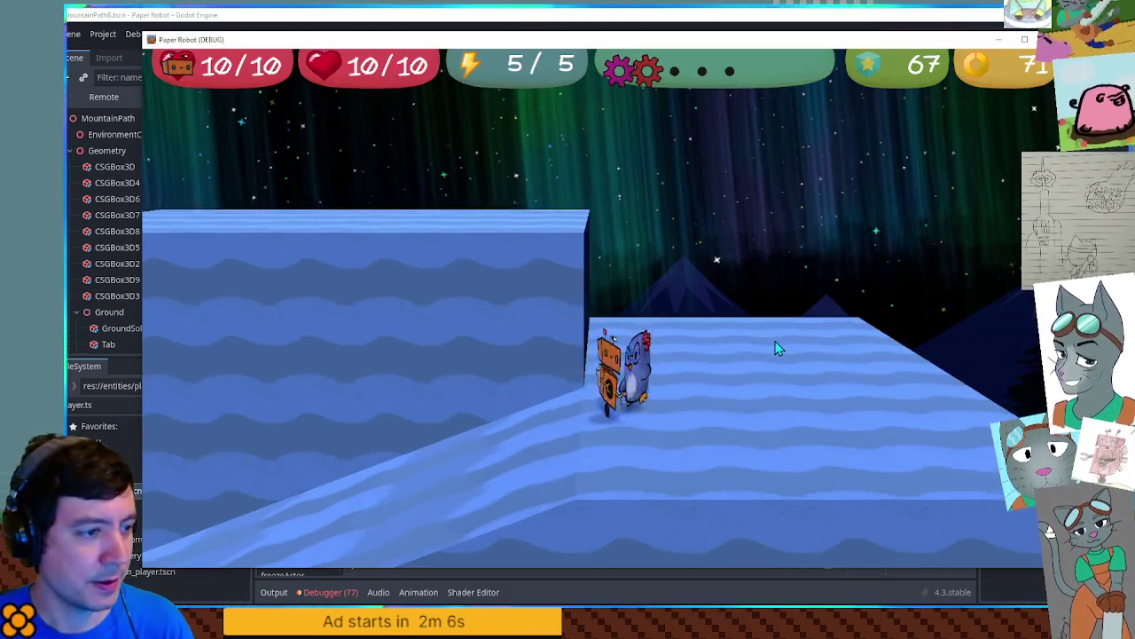
# Step: Comment out the partner-ability input check with Ctrl+K, save, and relaunch the game
pyautogui.click(878, 16)
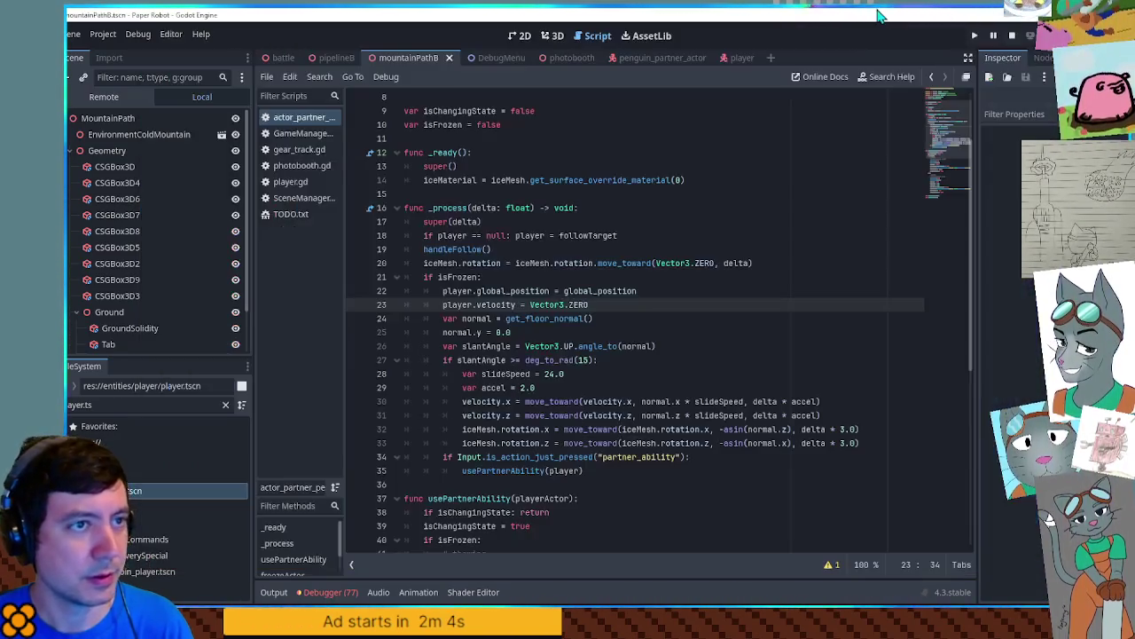
pyautogui.moveTo(447, 460); pyautogui.dragTo(464, 470)
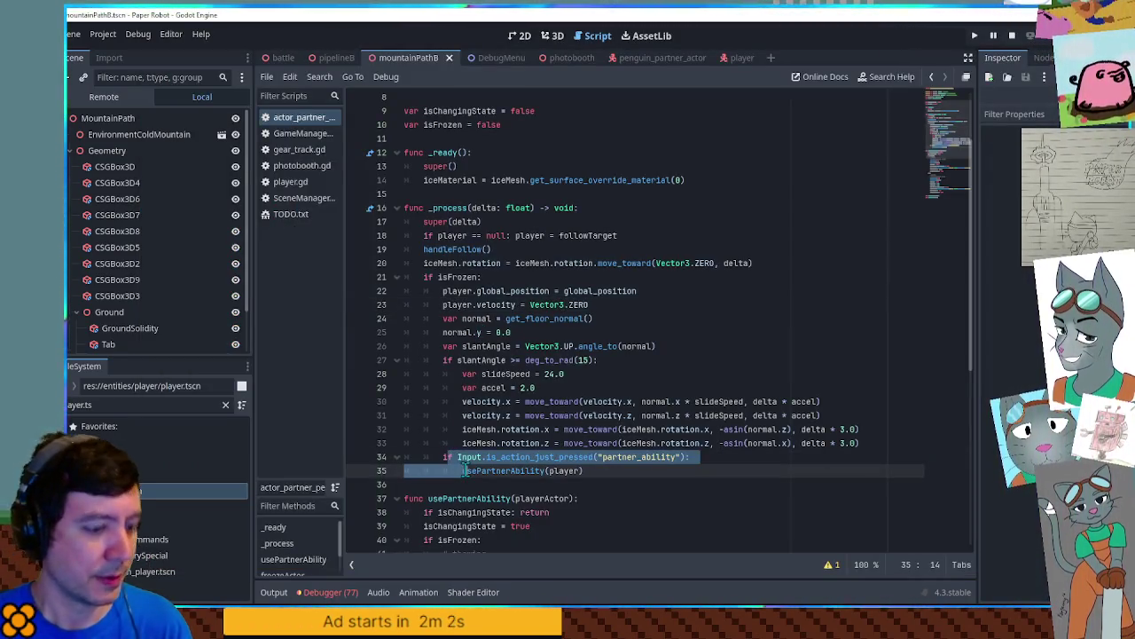
pyautogui.hotkey('ctrl', 'k')
pyautogui.hotkey('ctrl', 's')
pyautogui.scroll(-6, 523, 443)
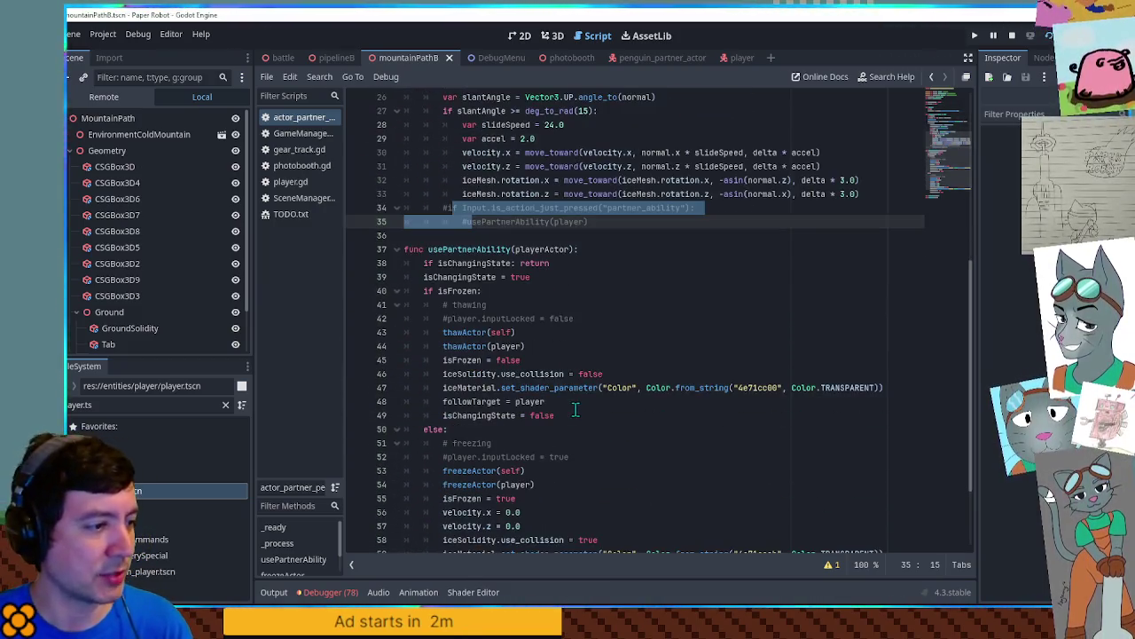
pyautogui.hotkey('alt', 'Tab')
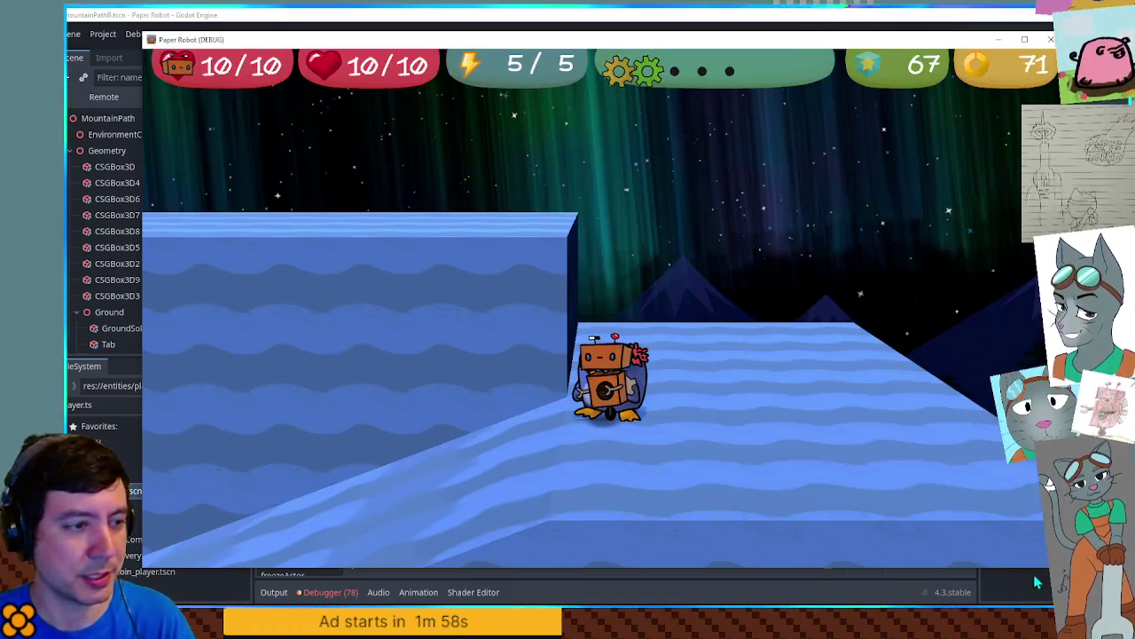
# Step: Walk the robot left with the frozen penguin, then open the party menu on Penny
pyautogui.press('a')
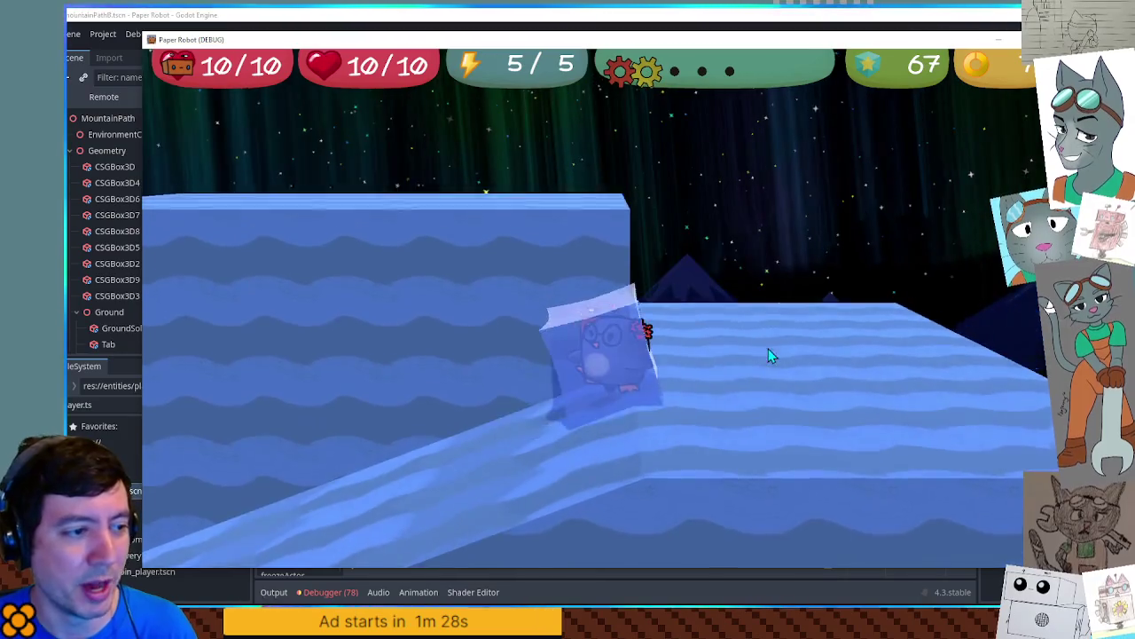
pyautogui.press('Escape')
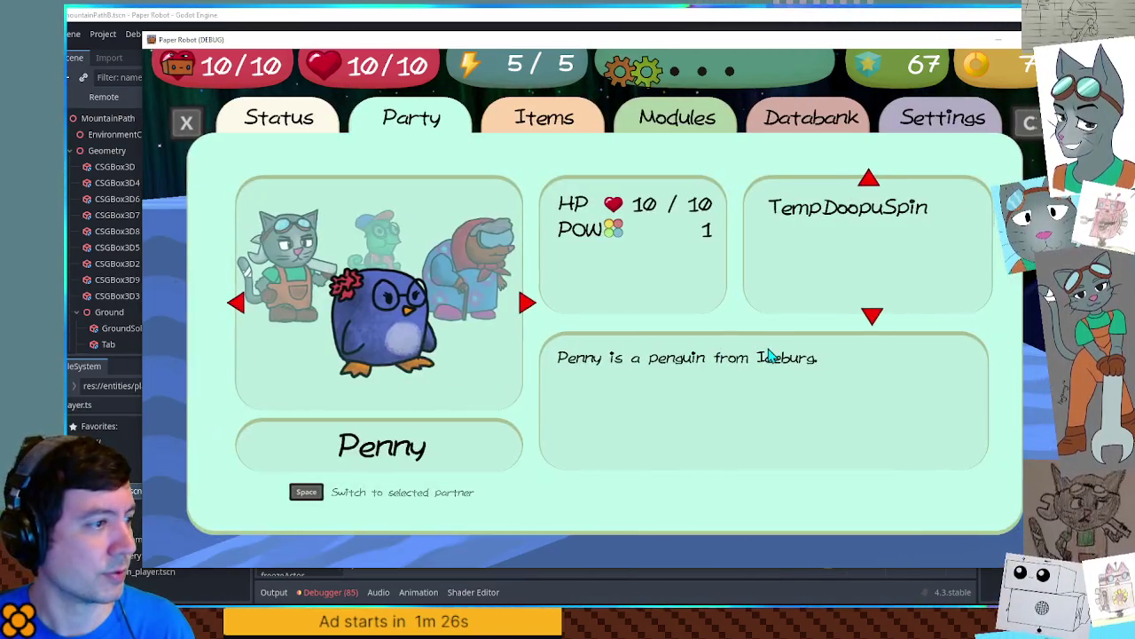
# Step: Rotate the Party carousel through Kat, Leon, Molemaw and Penny repeatedly, then close the menu with Escape
pyautogui.press('Left')
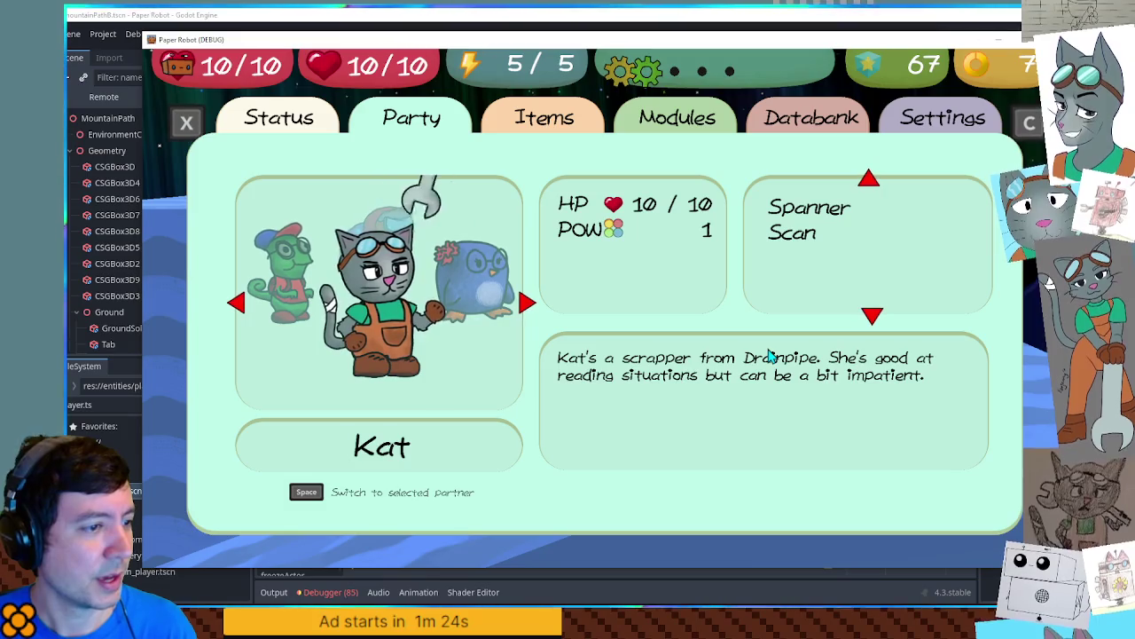
pyautogui.press('Left')
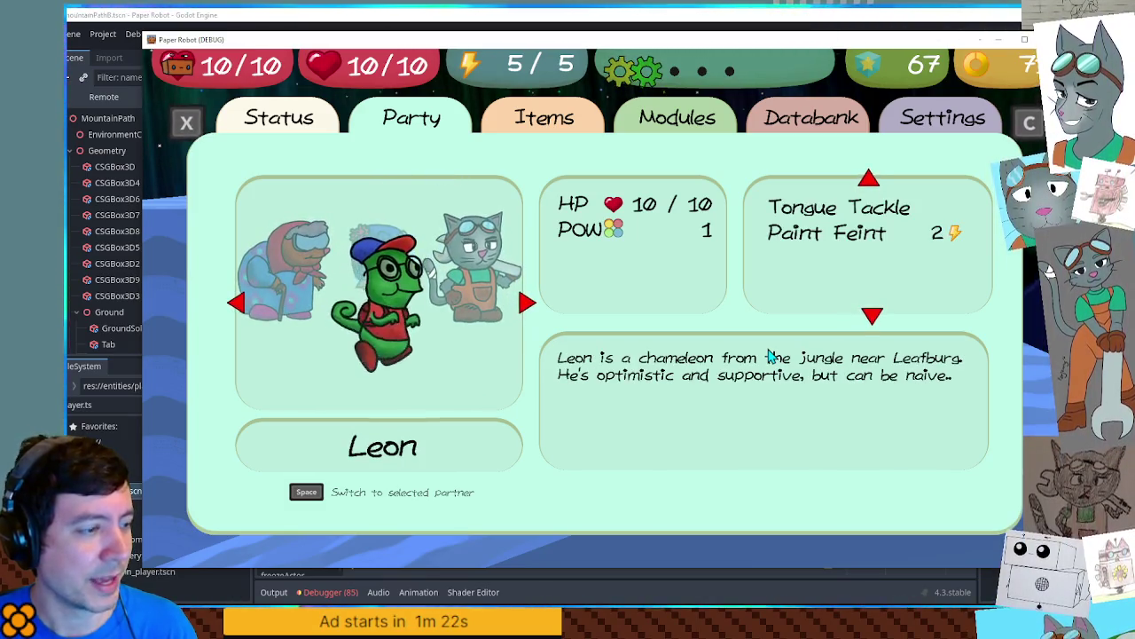
pyautogui.press('Left')
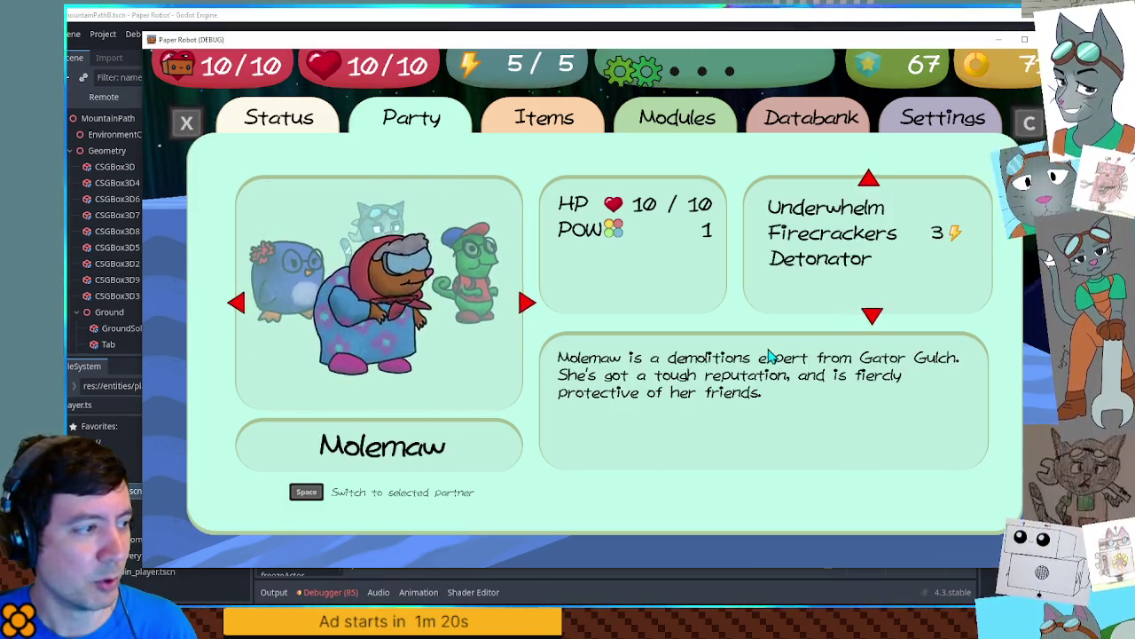
pyautogui.press('Left')
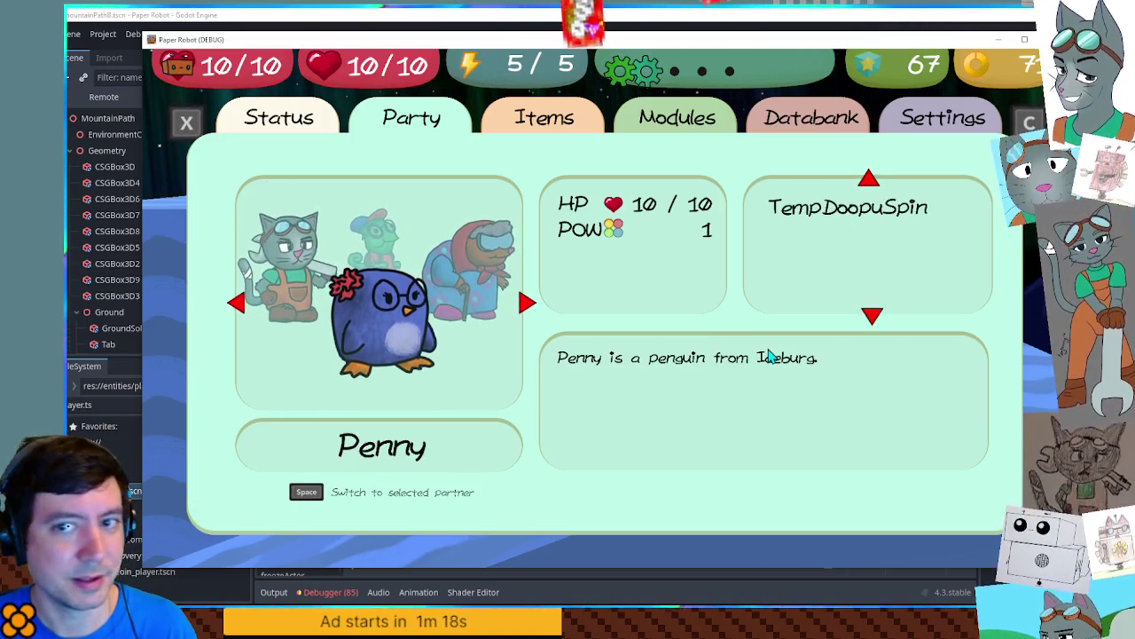
pyautogui.press('Left')
pyautogui.press('Left')
pyautogui.press('Left')
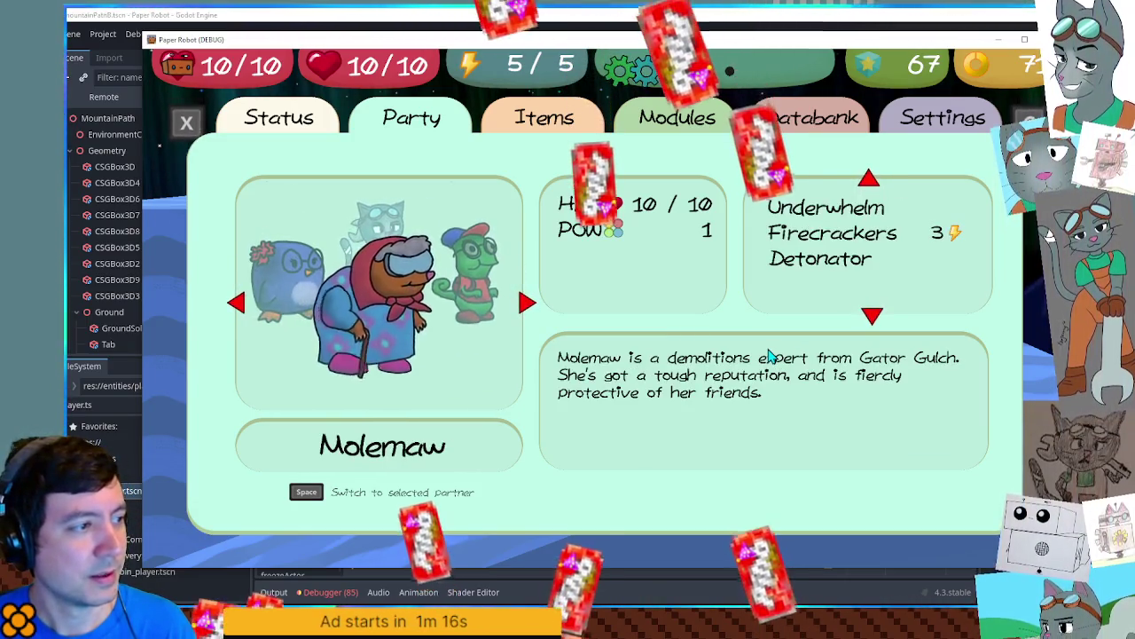
pyautogui.press('Left')
pyautogui.press('Left')
pyautogui.press('Left')
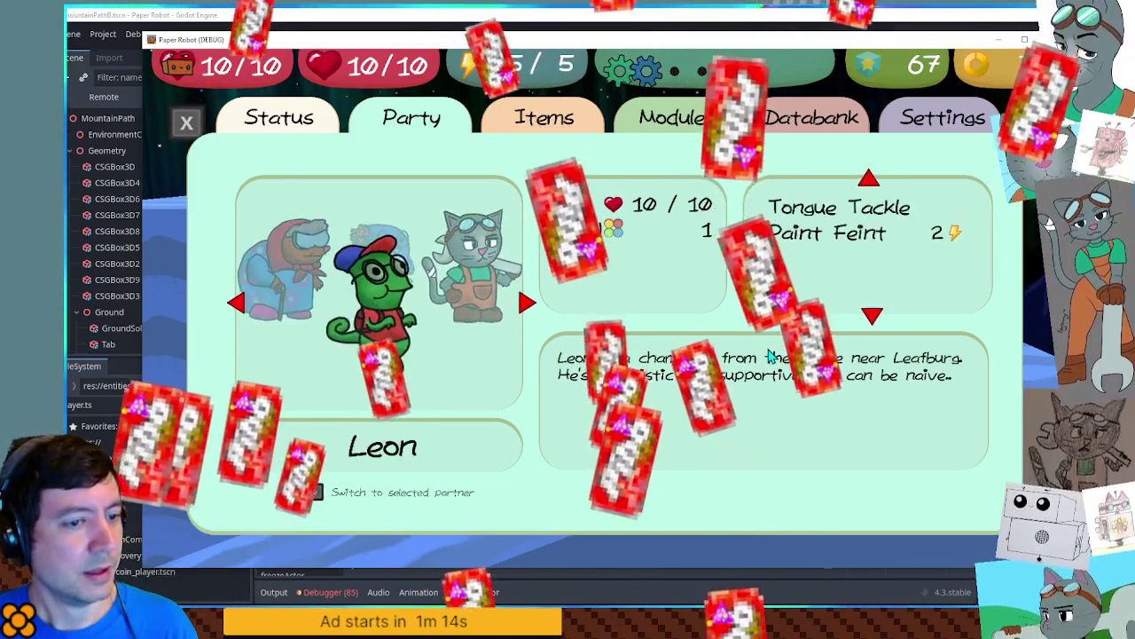
pyautogui.press('Left')
pyautogui.press('Left')
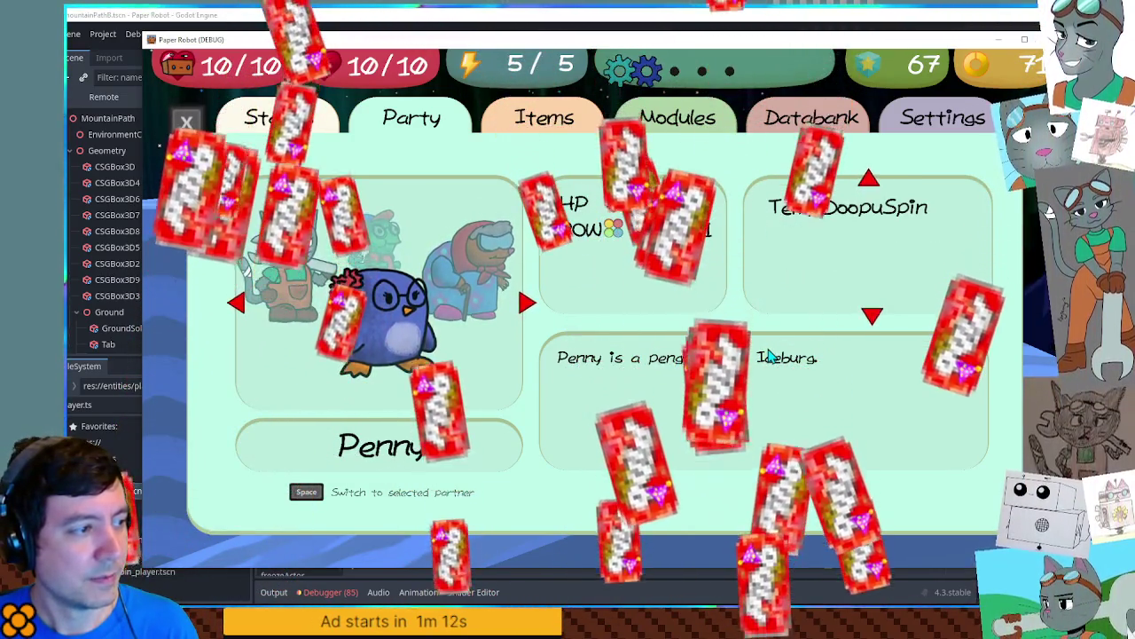
pyautogui.press('Left')
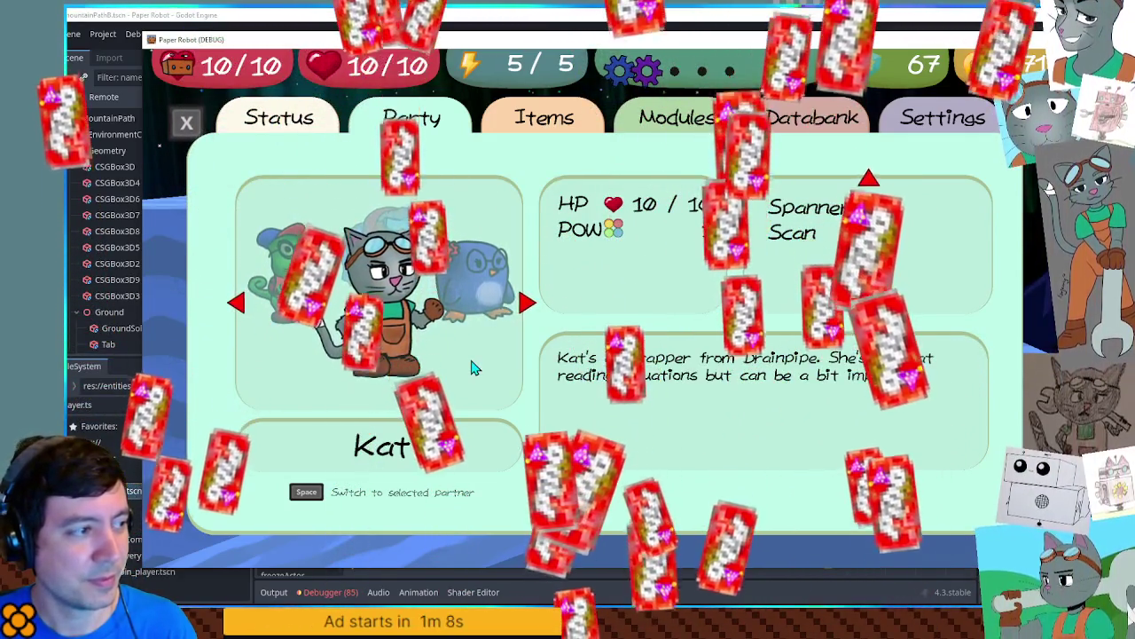
pyautogui.press('Left')
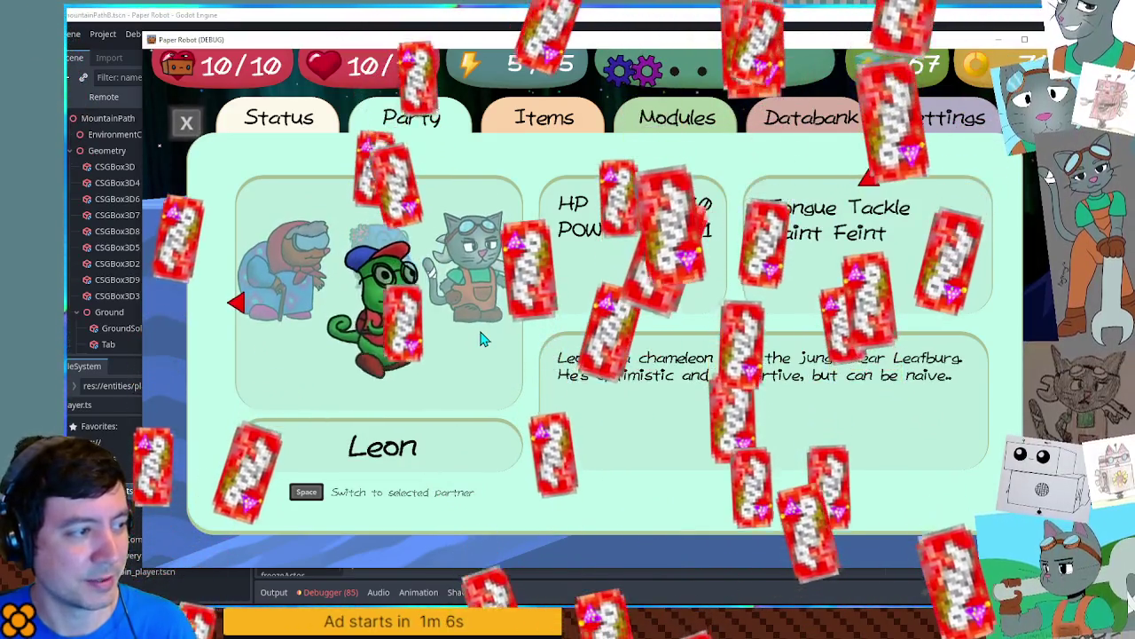
pyautogui.press('Left')
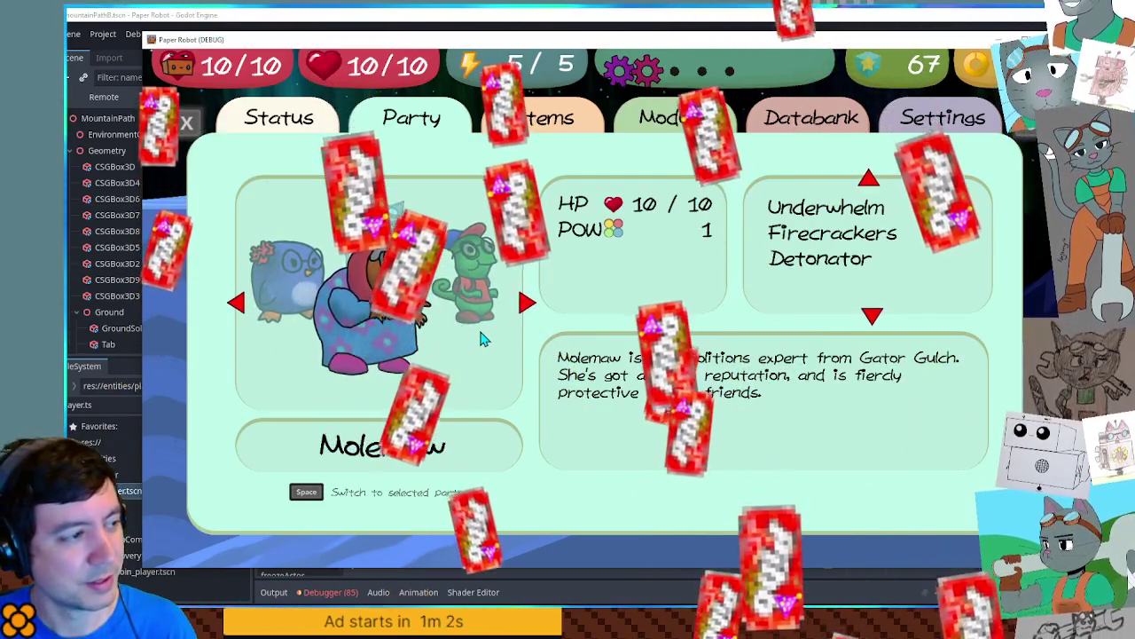
pyautogui.press('Left')
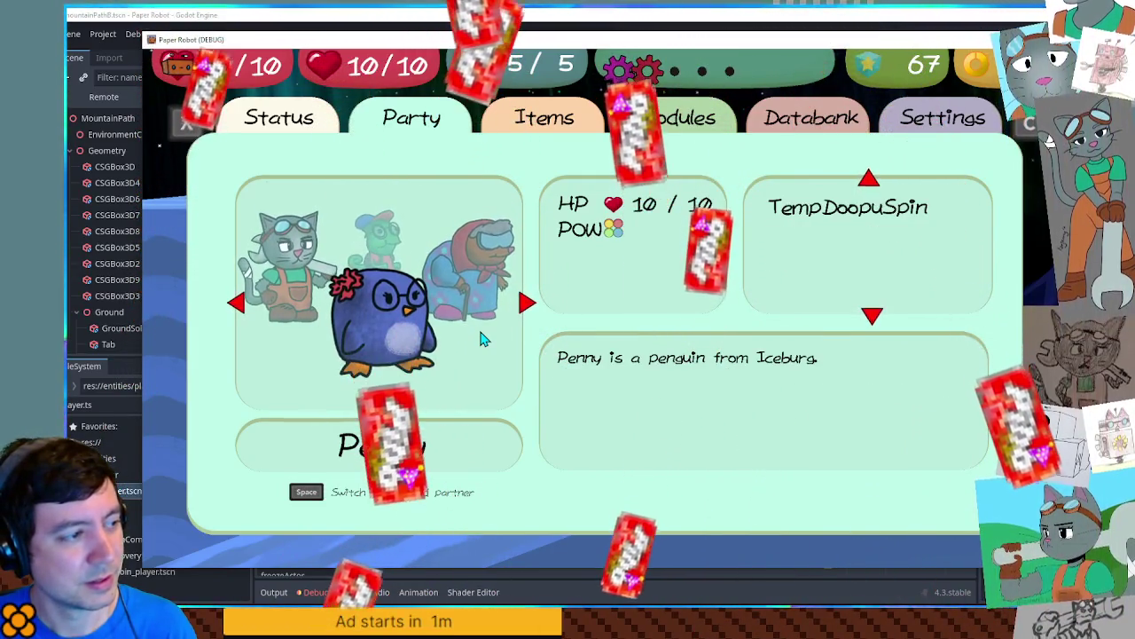
pyautogui.press('Escape')
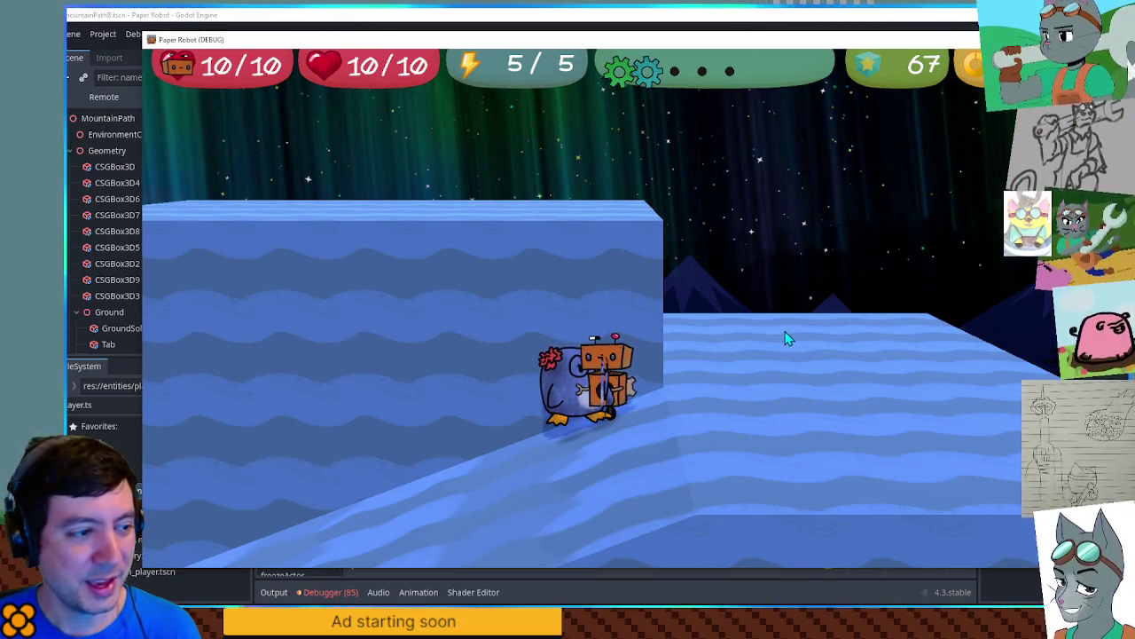
# Step: Walk the robot right with Penny following, then stop the game with F8
pyautogui.press('d')
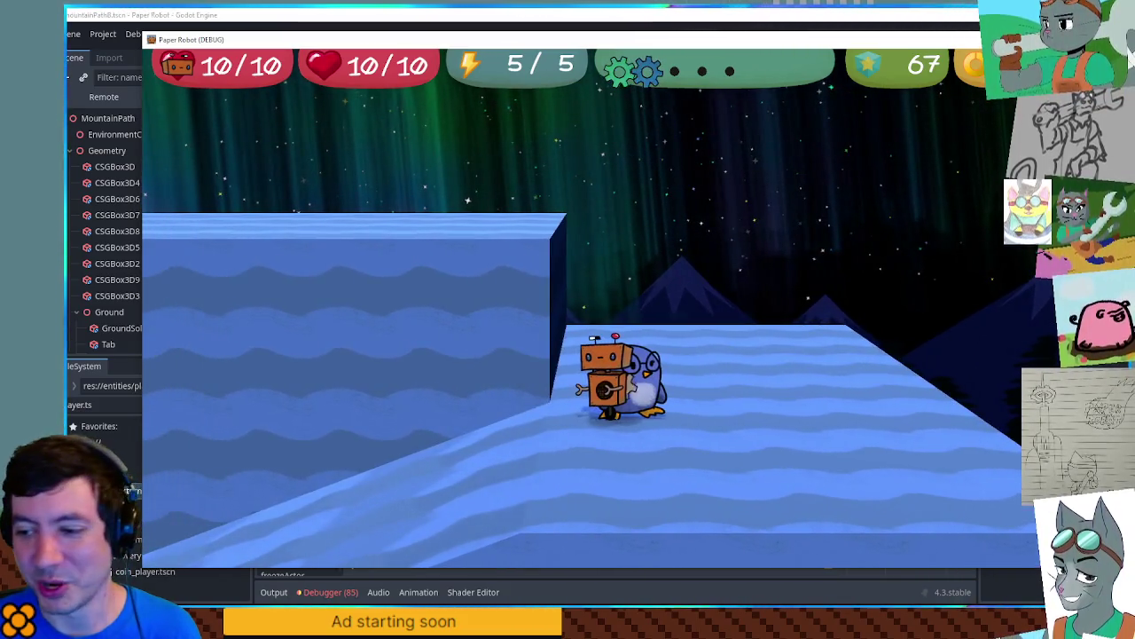
pyautogui.press('F8')
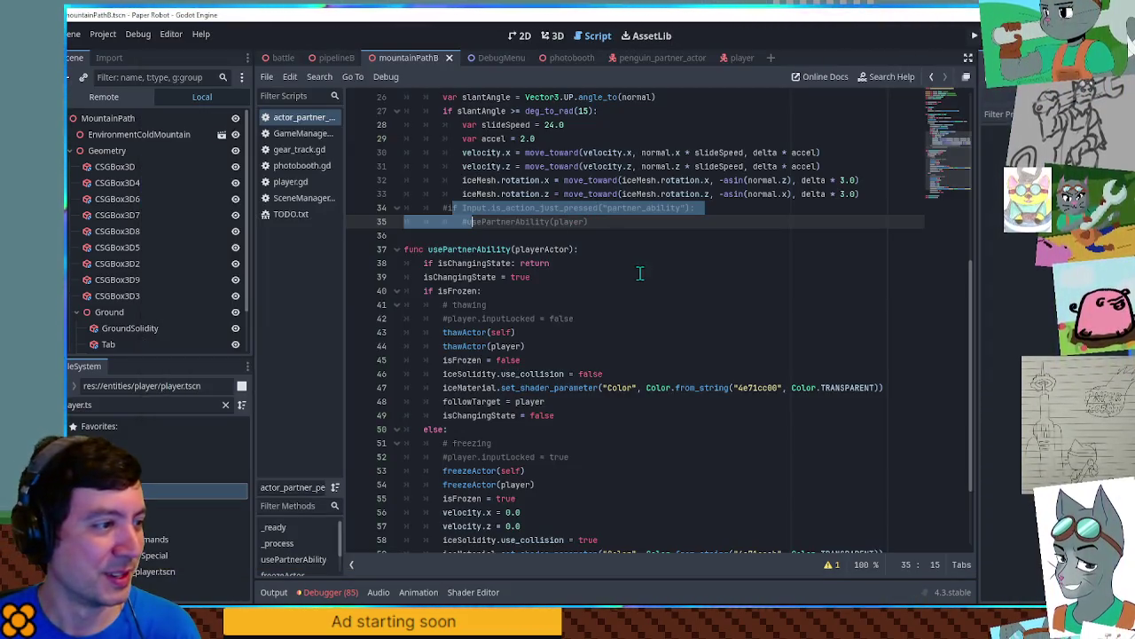
# Step: Offset the carried player's position on line 22 by Vector3.BACK and test it in the game
pyautogui.scroll(5, 598, 274)
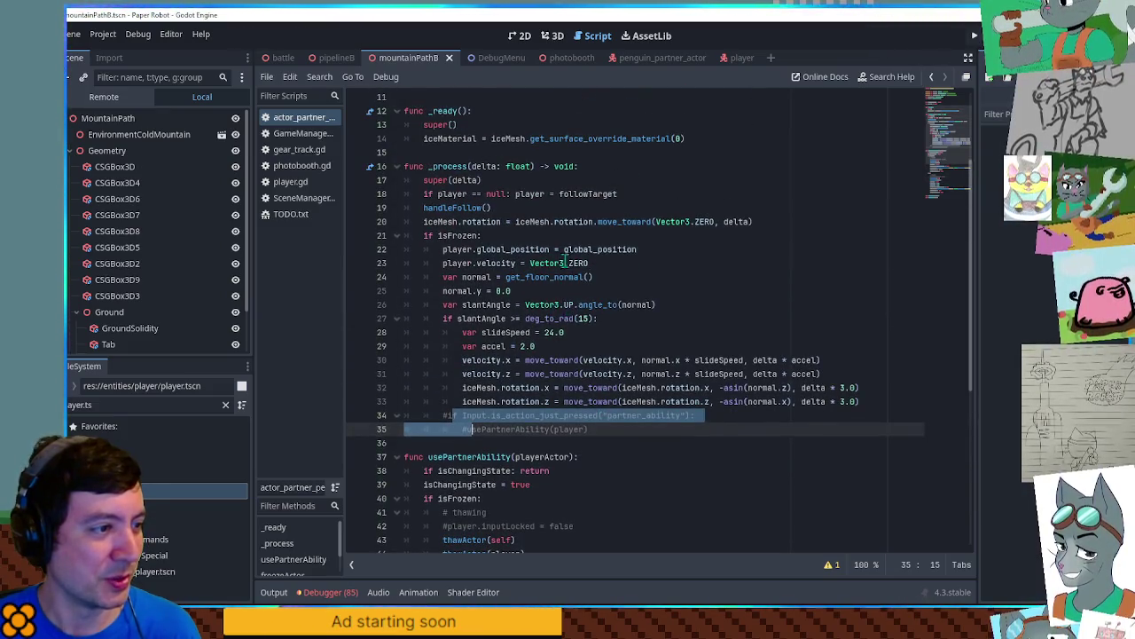
pyautogui.click(643, 249)
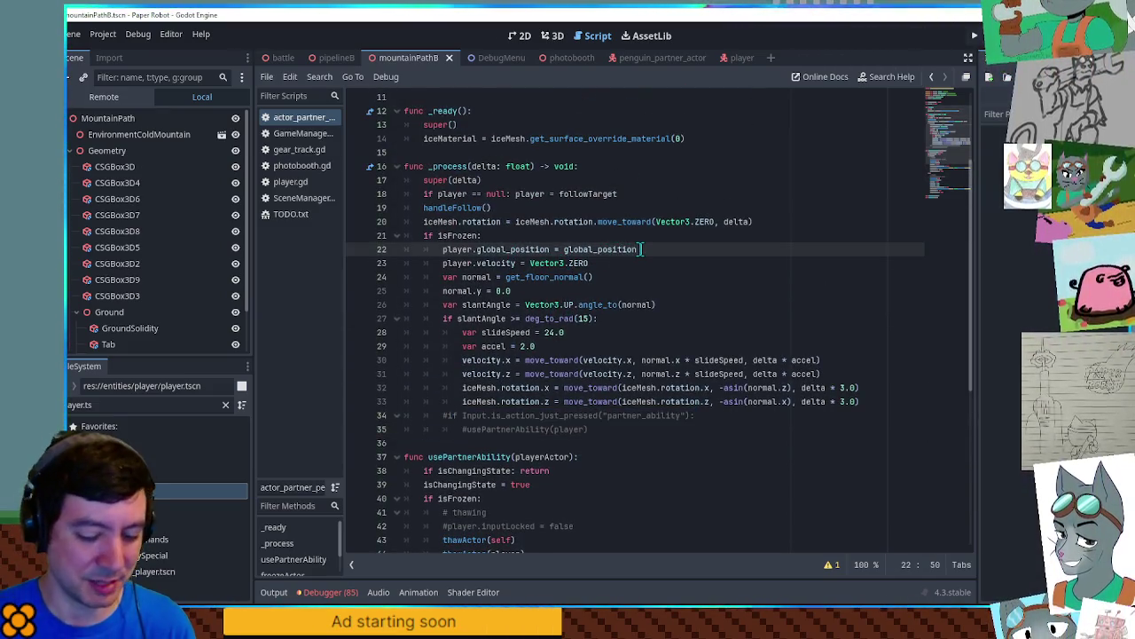
pyautogui.write('+ Vector3BACK * 0.')
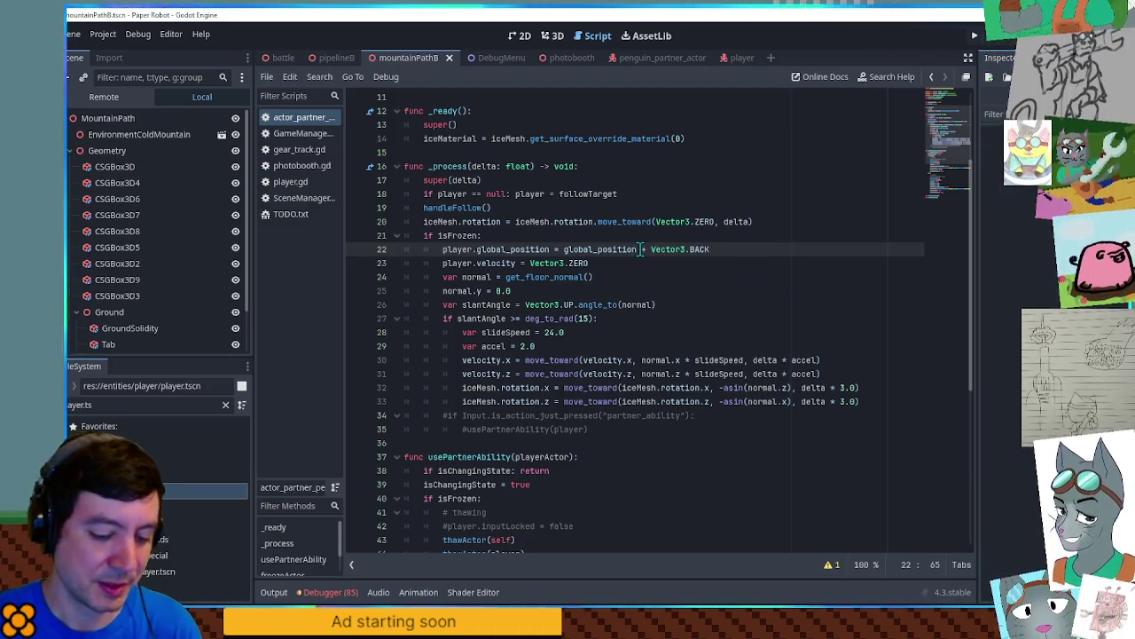
pyautogui.write('2')
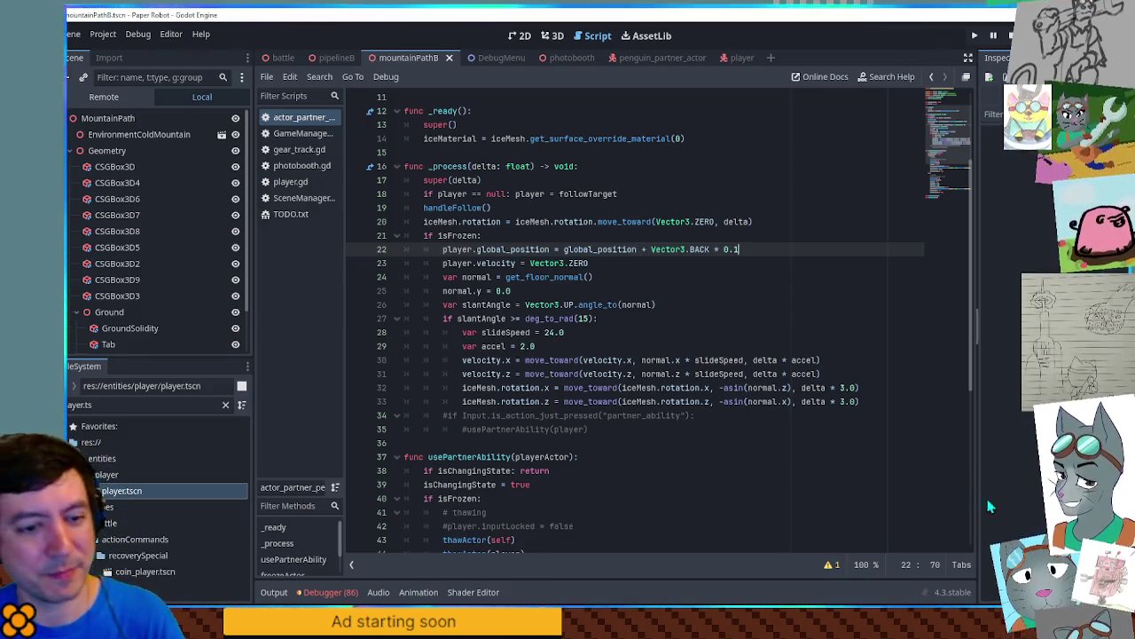
pyautogui.press('F5')
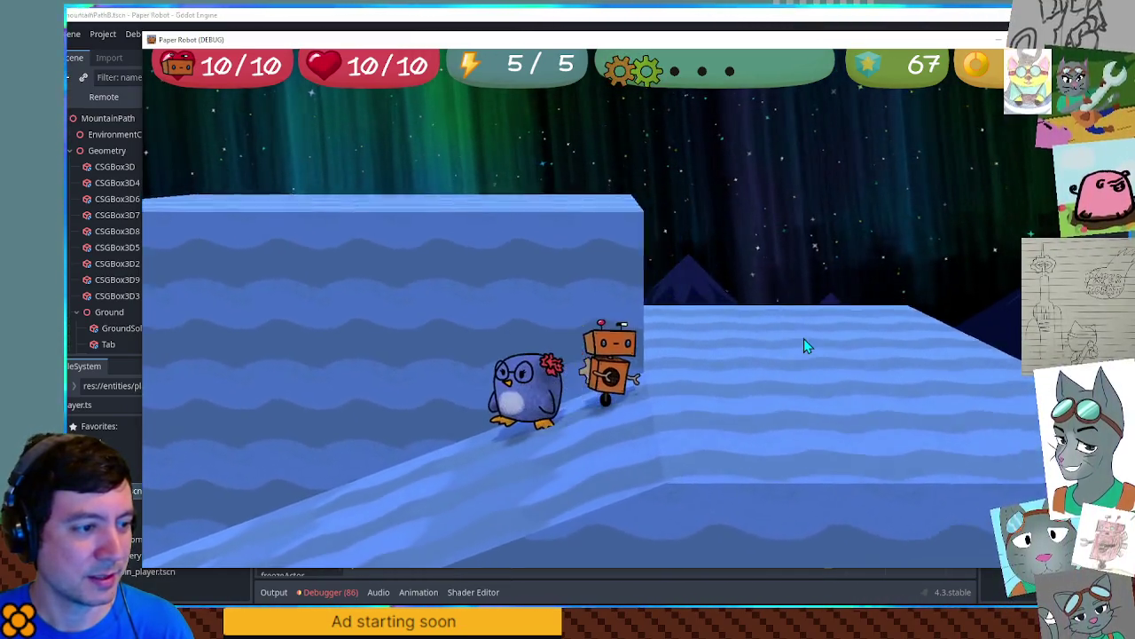
pyautogui.press('F8')
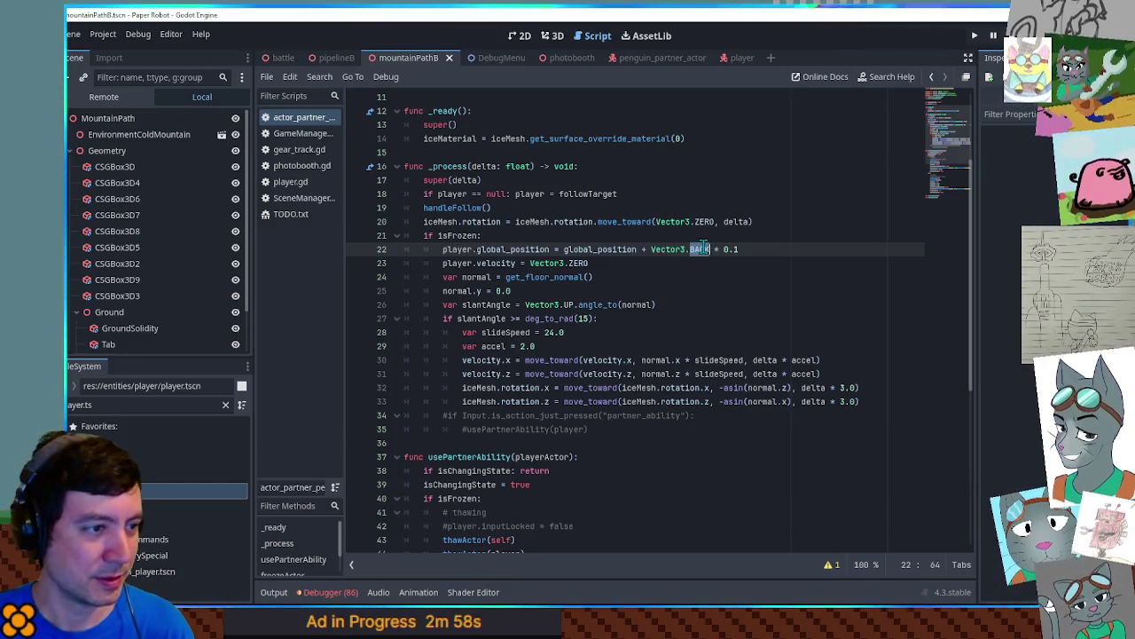
# Step: Change the offset direction to Vector3.FORWARD and run the game again
pyautogui.write('ORWARD')
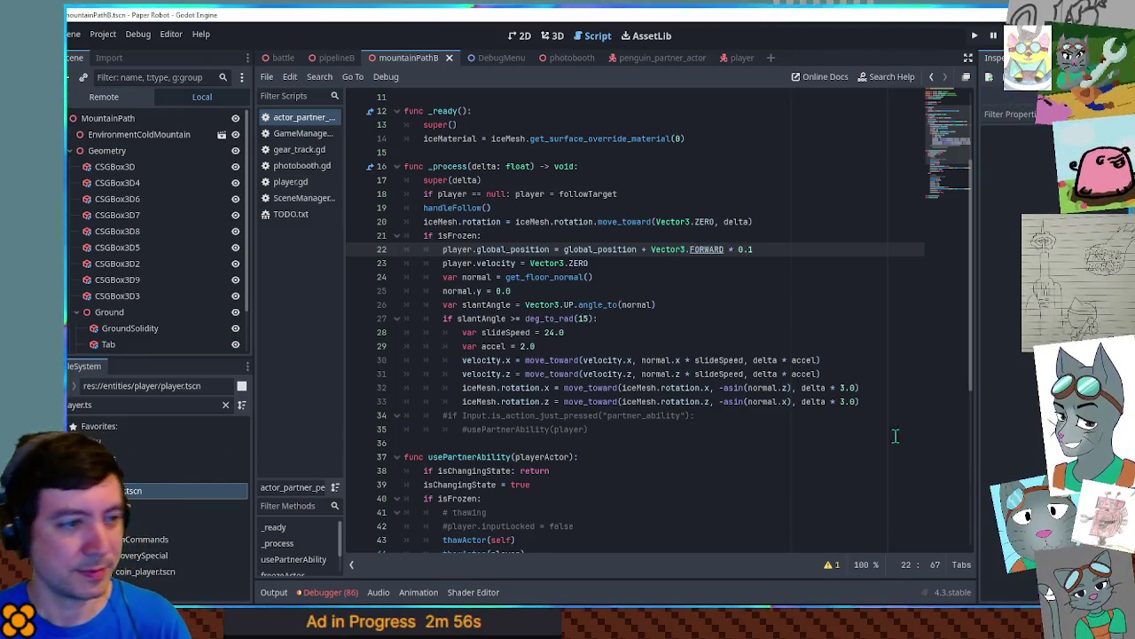
pyautogui.press('F5')
pyautogui.press('e')
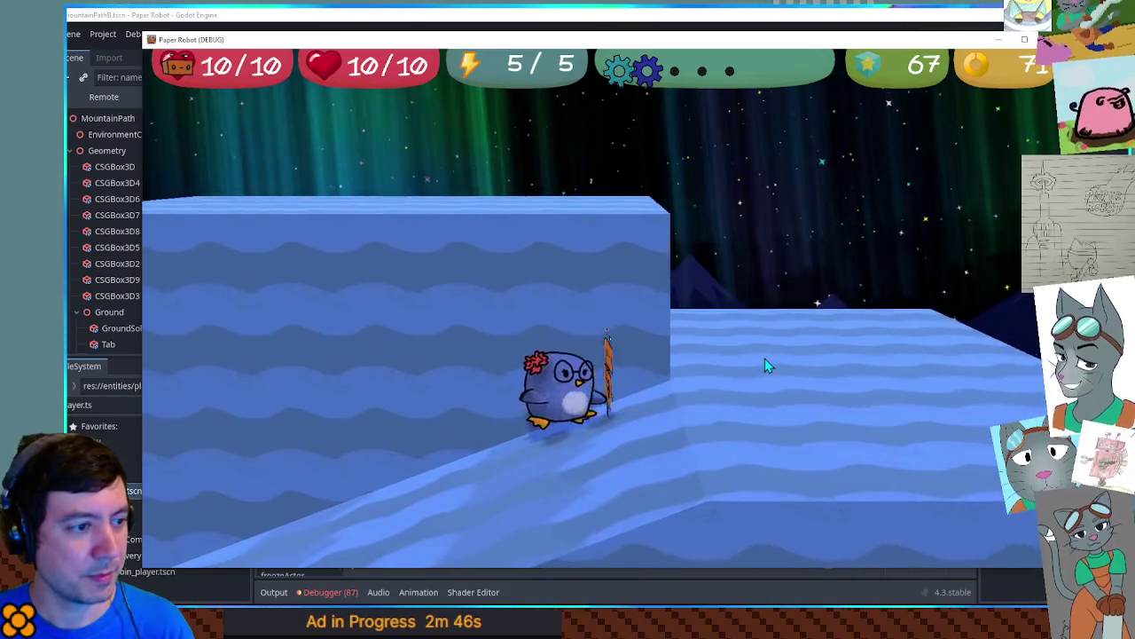
# Step: Try player.isFacingRight = isFacingRight below the velocity line, test it in game, then delete it
pyautogui.press('F8')
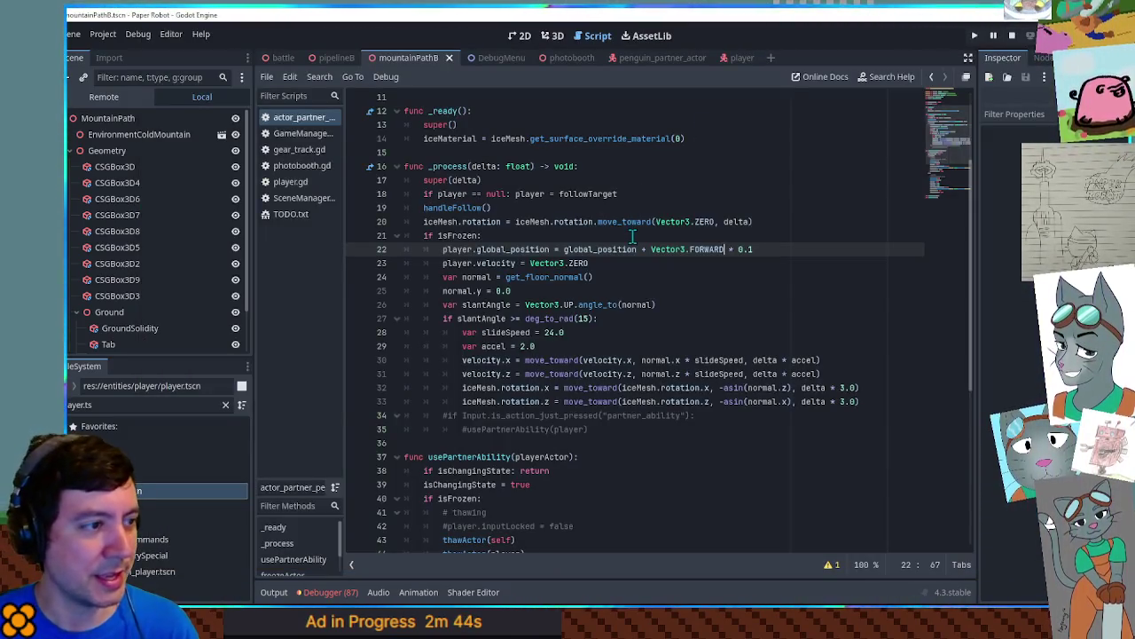
pyautogui.click(623, 260)
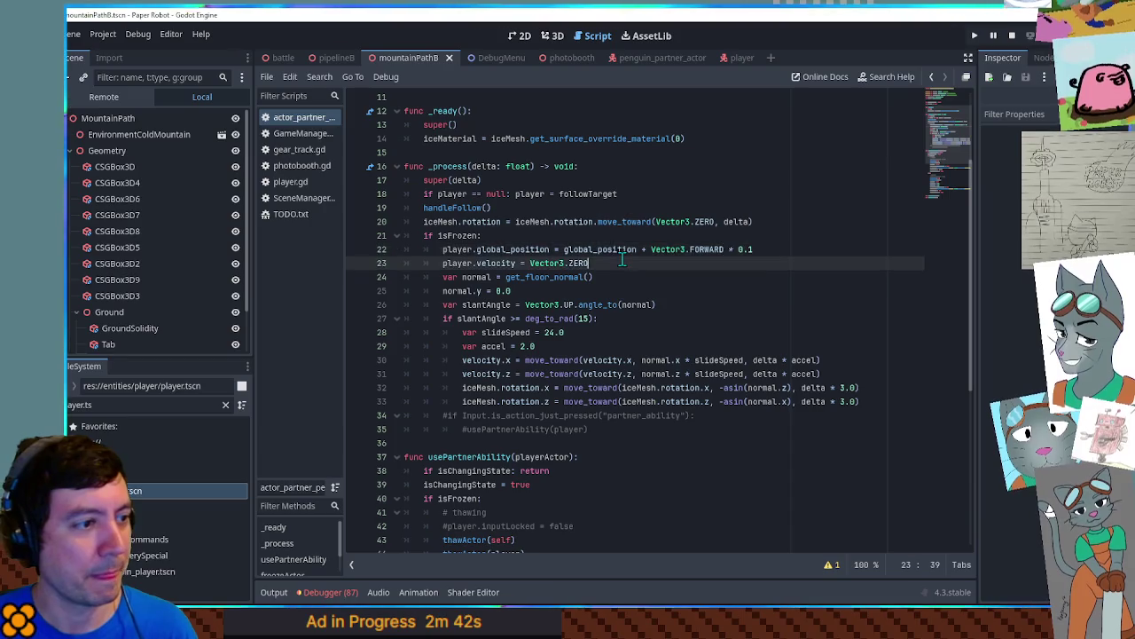
pyautogui.hotkey('ctrl', 'd')
pyautogui.moveTo(406, 263); pyautogui.dragTo(493, 276)
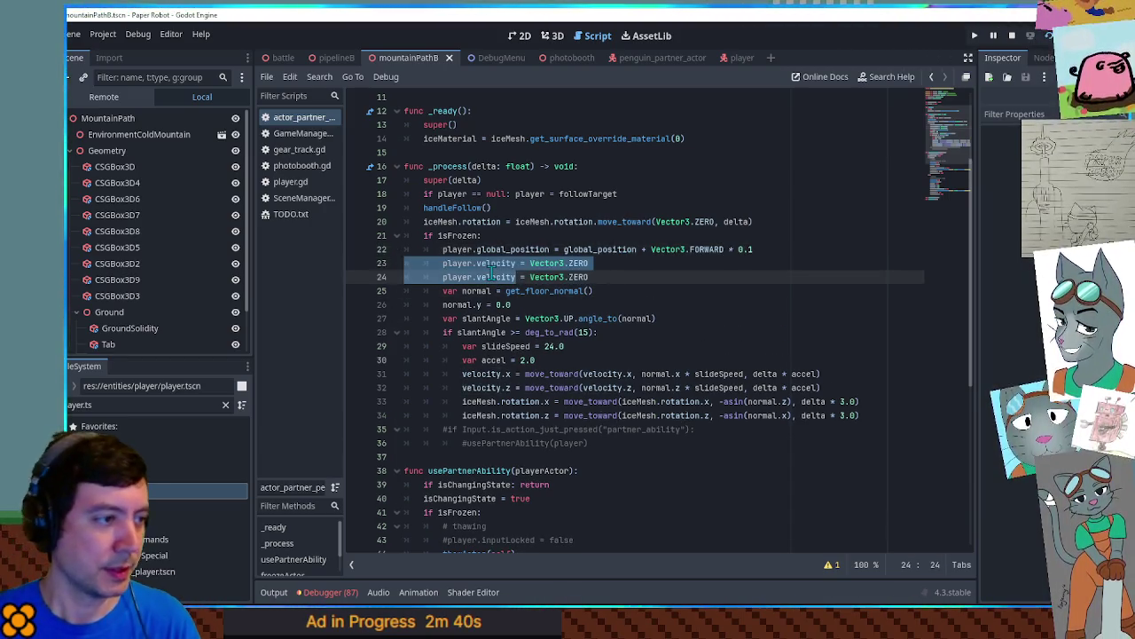
pyautogui.moveTo(592, 277); pyautogui.dragTo(532, 277)
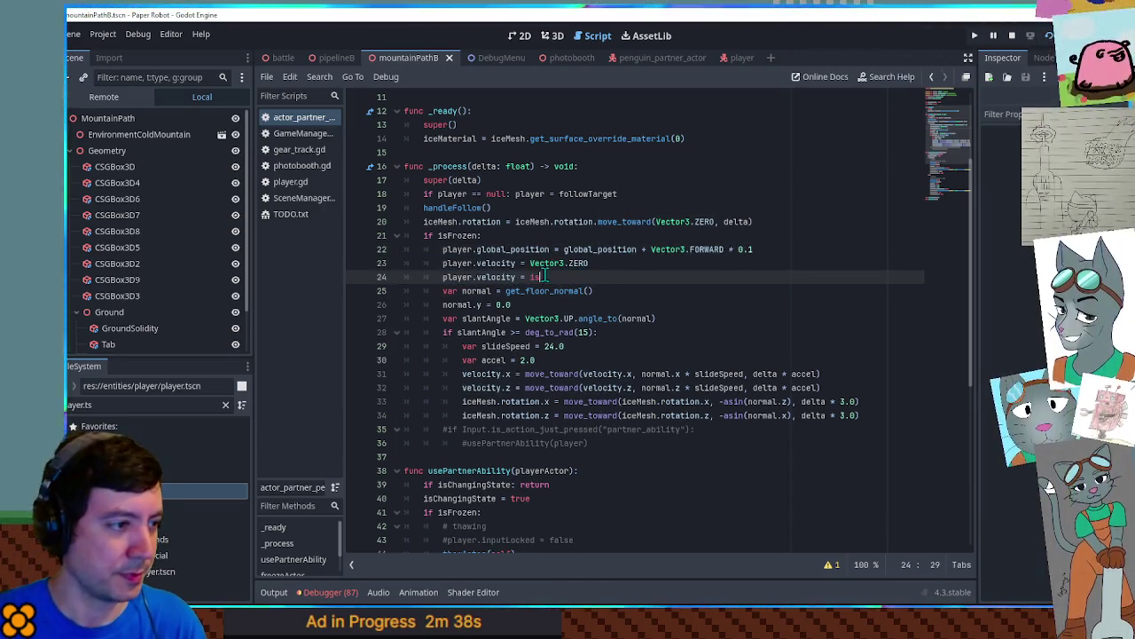
pyautogui.write('isF')
pyautogui.press('Down')
pyautogui.press('Return')
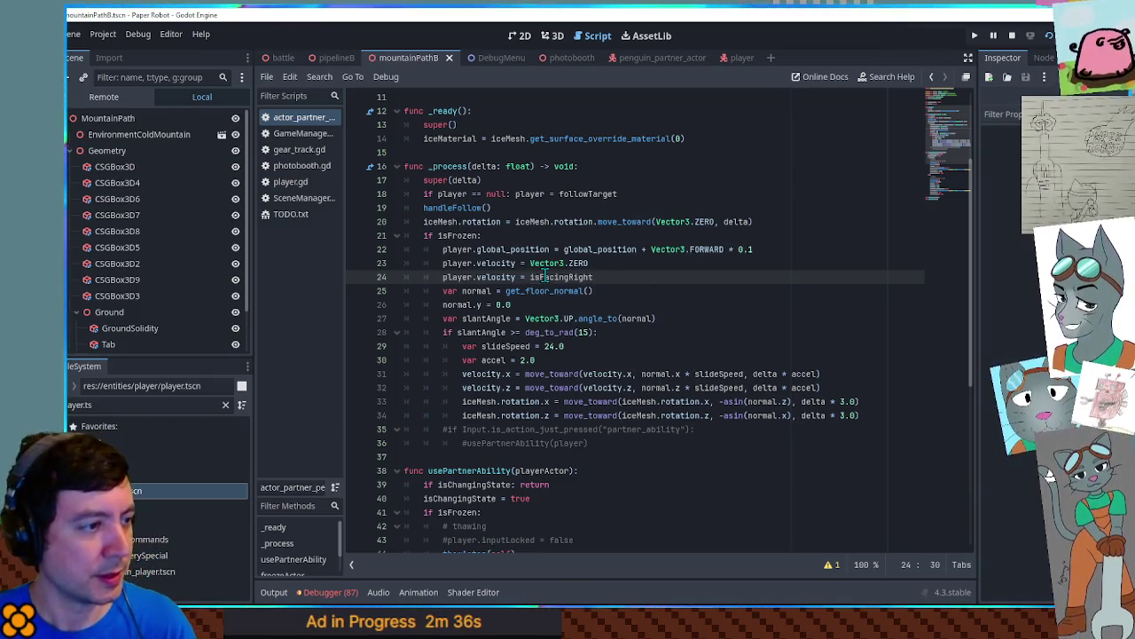
pyautogui.press('F6')
pyautogui.write('isFacingRigh')
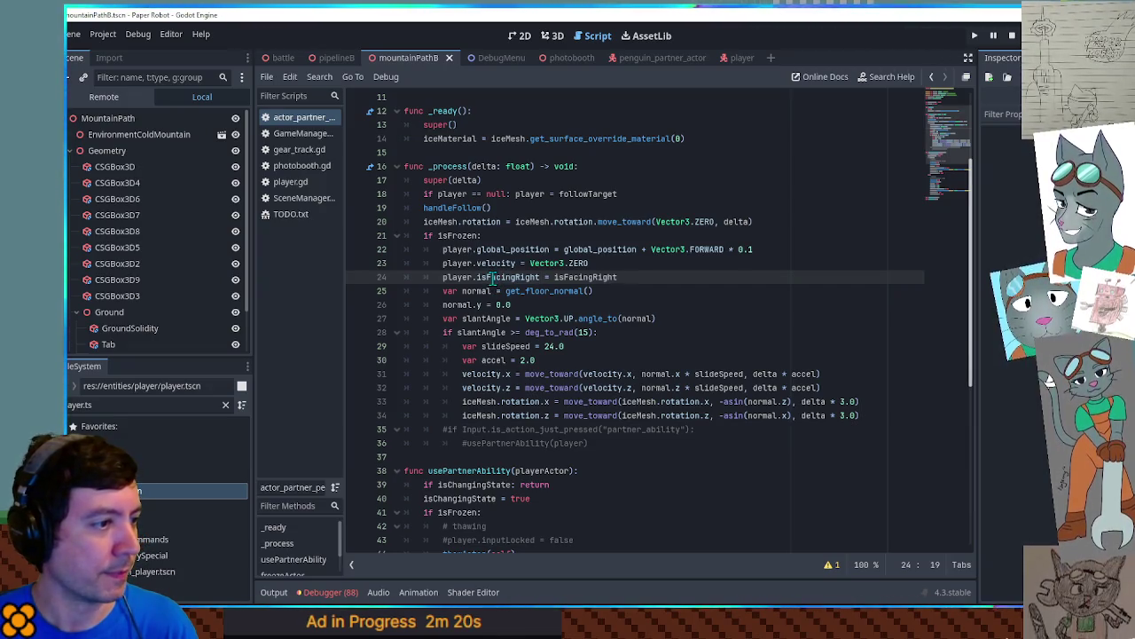
pyautogui.hotkey('ctrl', 'shift', 'k')
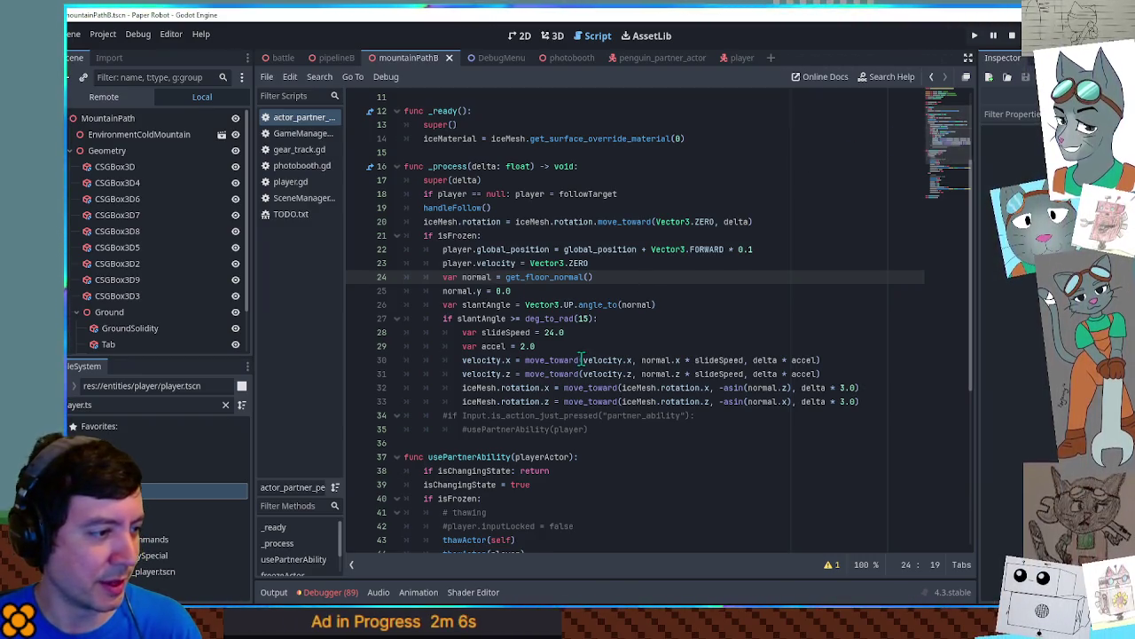
# Step: Uncomment the input check on line 34 and change its action to "jump"
pyautogui.click(448, 416)
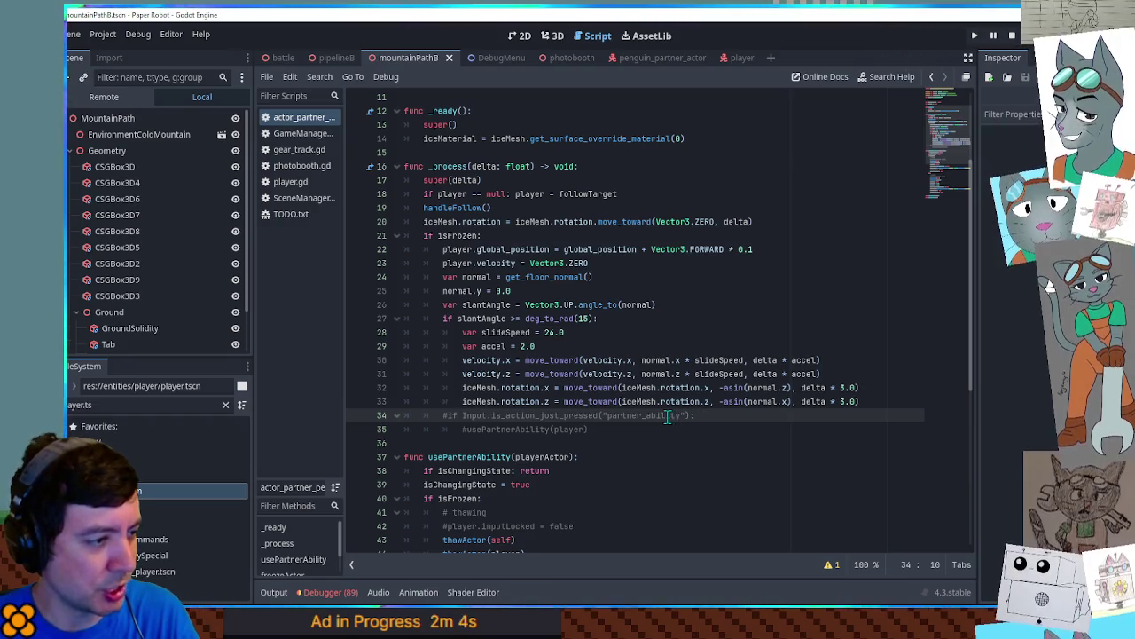
pyautogui.press('BackSpace')
pyautogui.doubleClick(659, 416)
pyautogui.press('BackSpace')
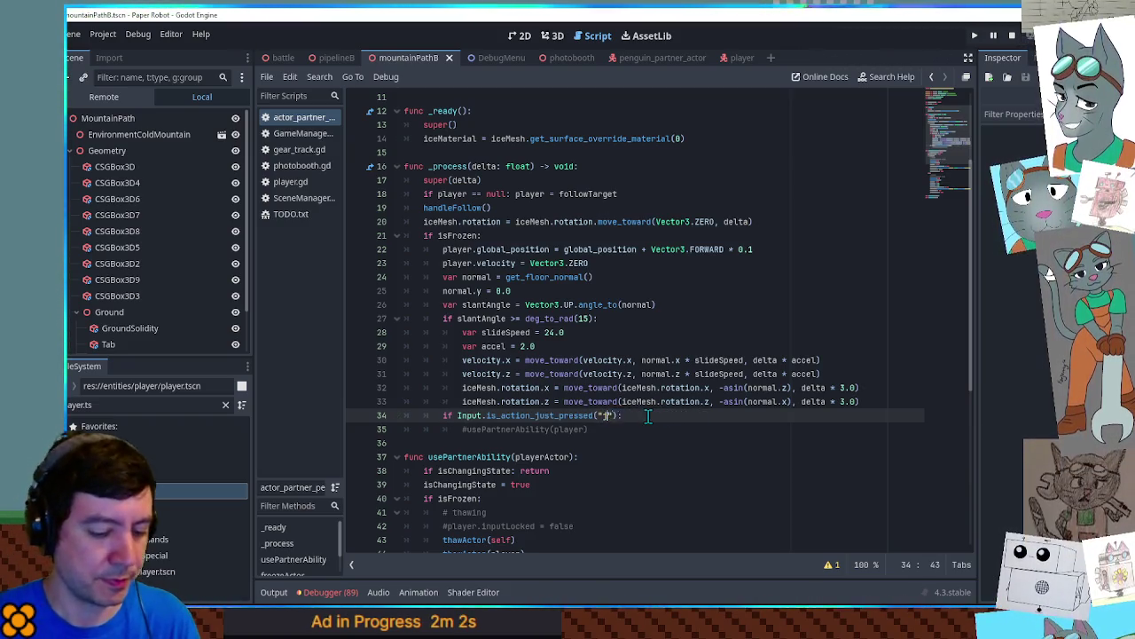
pyautogui.write('jump')
pyautogui.moveTo(461, 431); pyautogui.dragTo(609, 431)
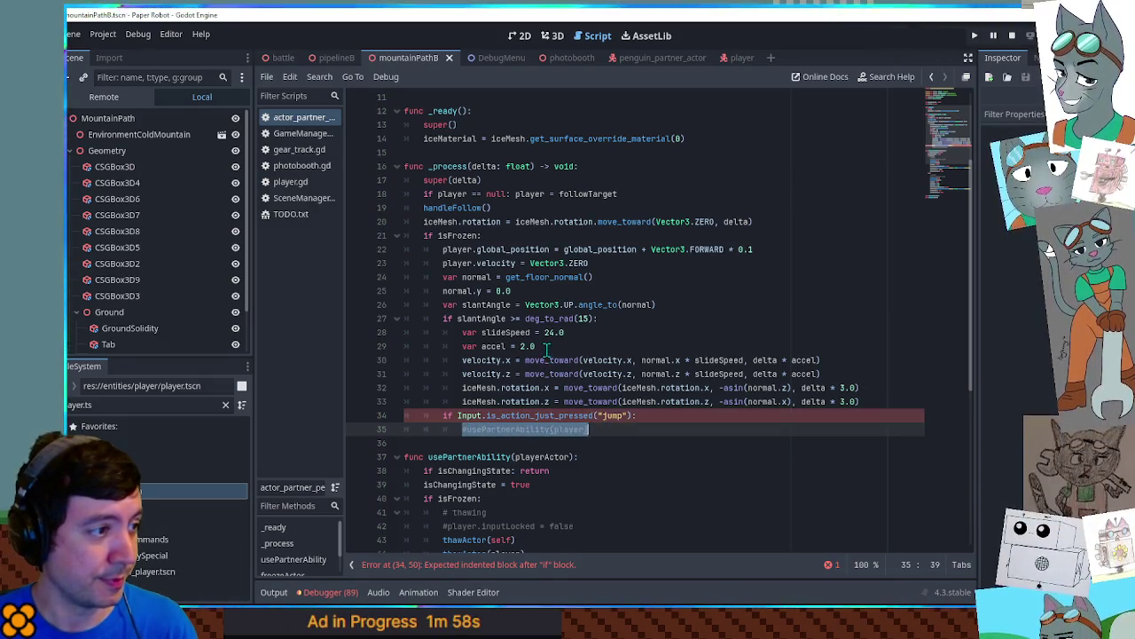
# Step: Replace line 35's call with velocity.y = 7.0, add && is_on_floor() to the condition, and run
pyautogui.doubleClick(490, 264)
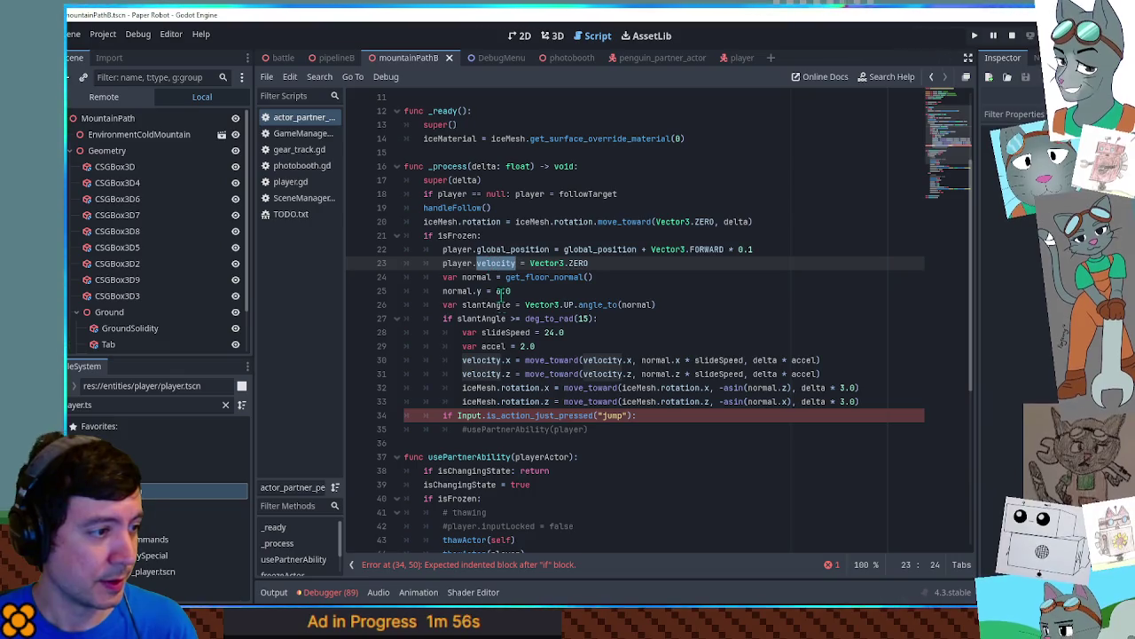
pyautogui.doubleClick(482, 373)
pyautogui.click(634, 429)
pyautogui.hotkey('shift', 'Home')
pyautogui.write('velocity.y =')
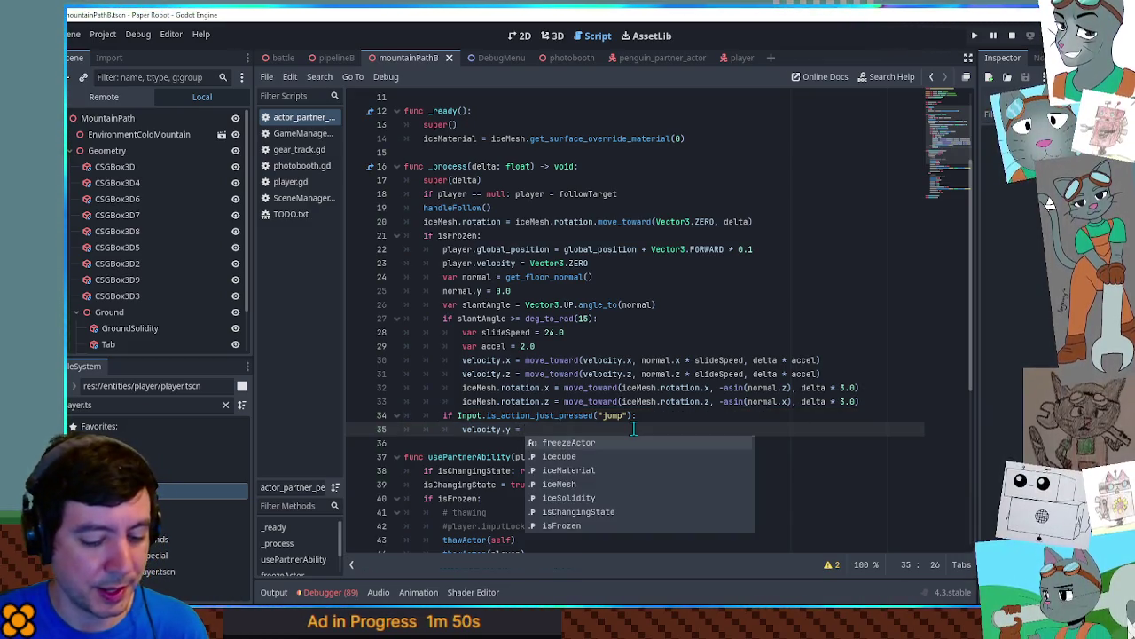
pyautogui.write(' -')
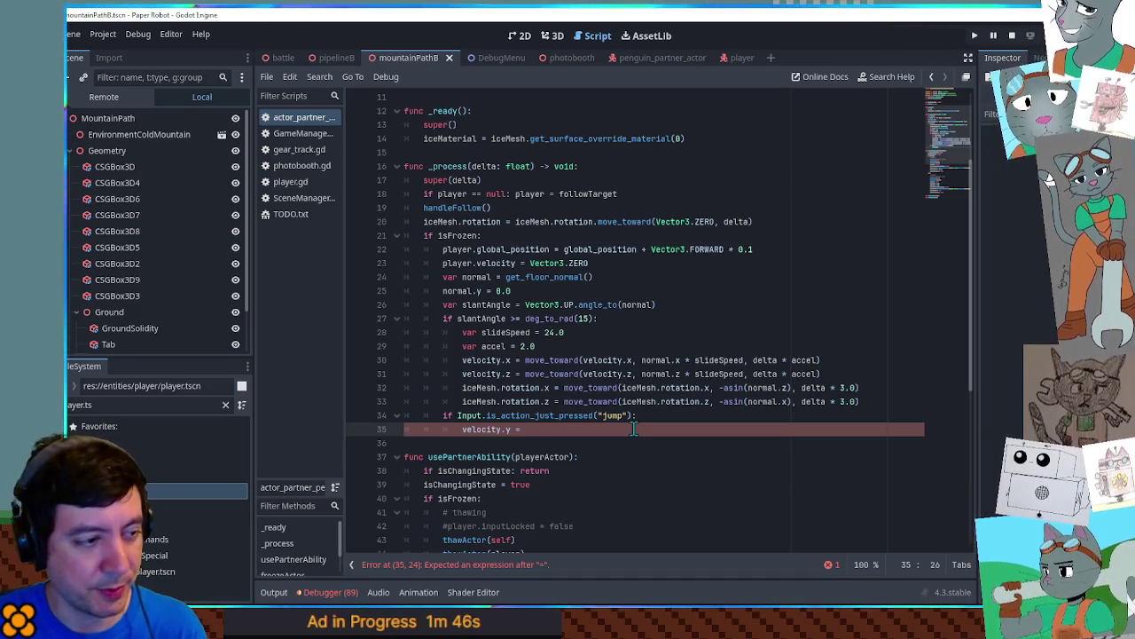
pyautogui.press('Up')
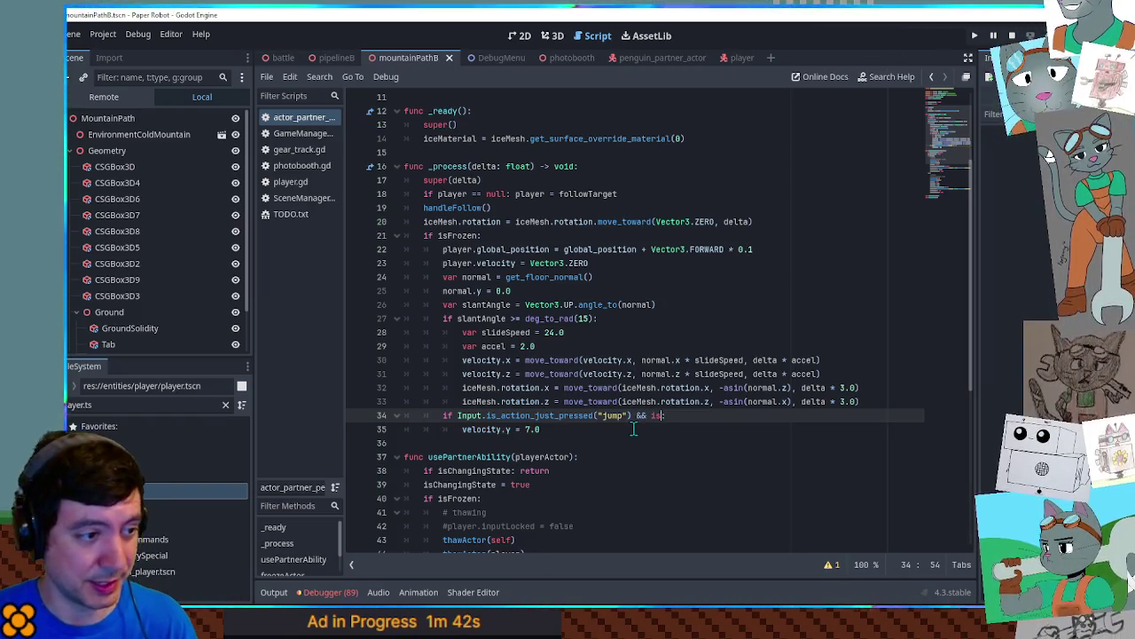
pyautogui.write('_on_gr')
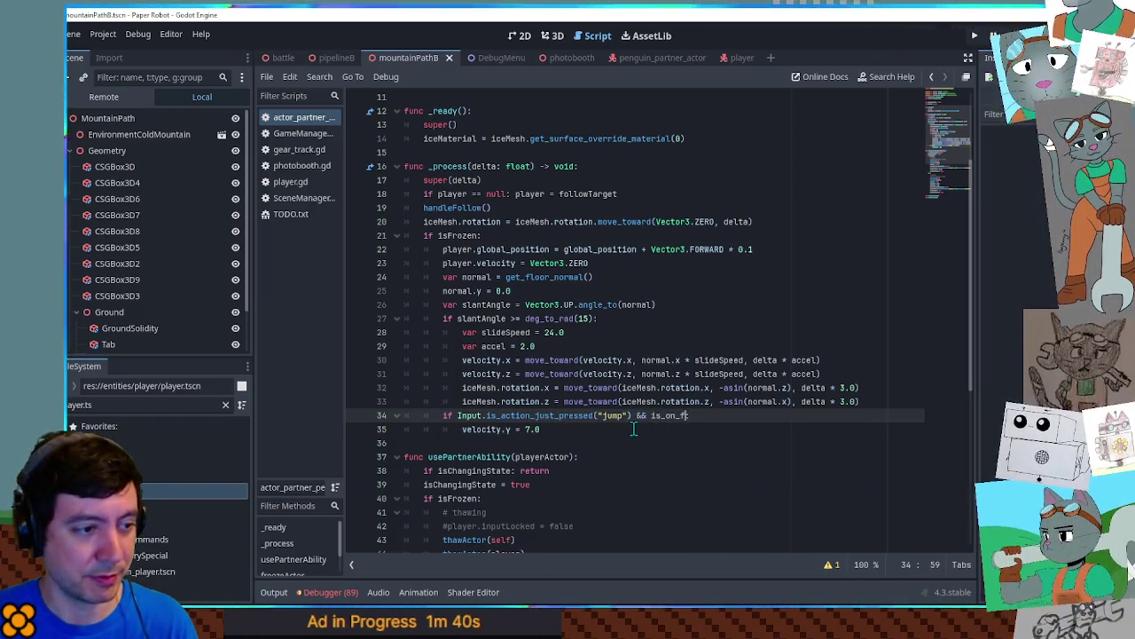
pyautogui.write('r(')
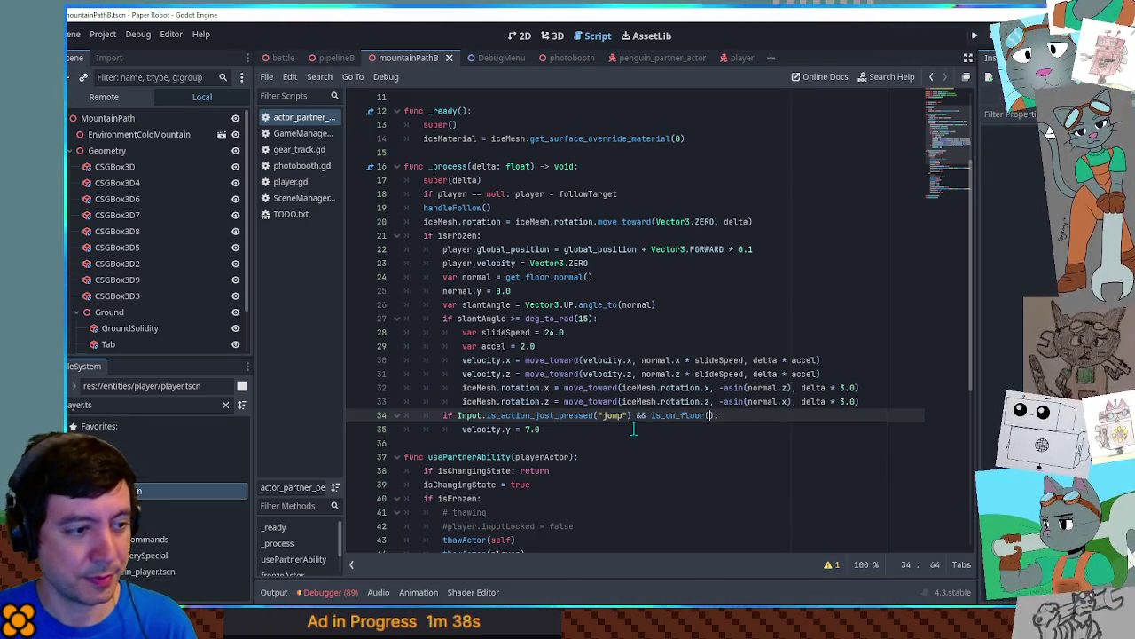
pyautogui.press('F6')
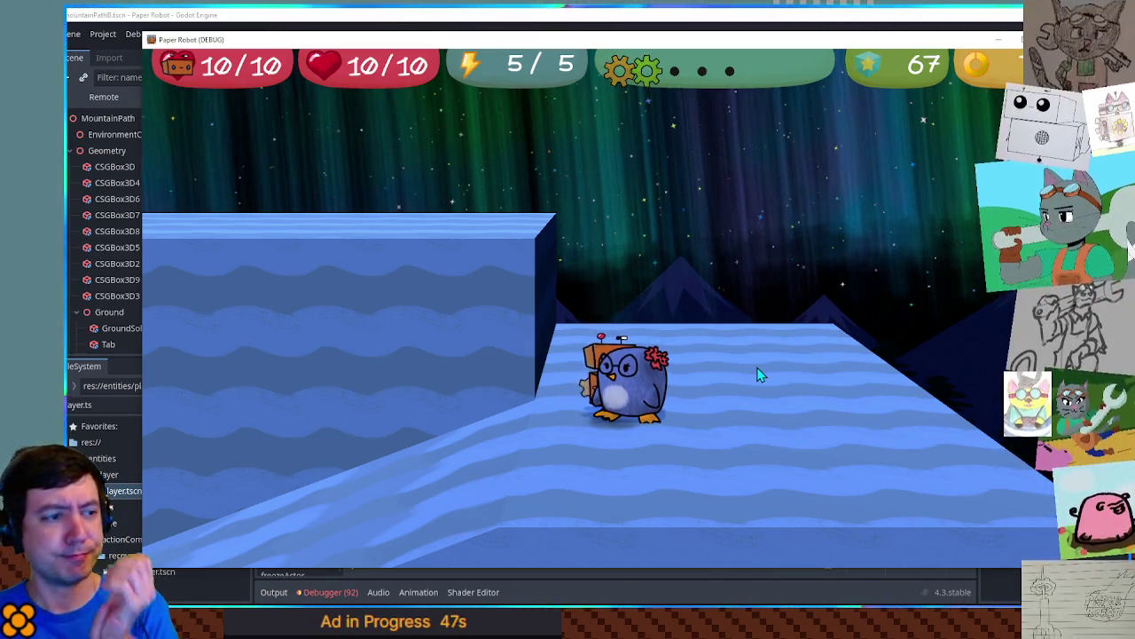
# Step: Switch to the penguin and freeze it in ice to carry the robot, then close the game
pyautogui.press('Tab')
pyautogui.press('Tab')
pyautogui.press('Tab')
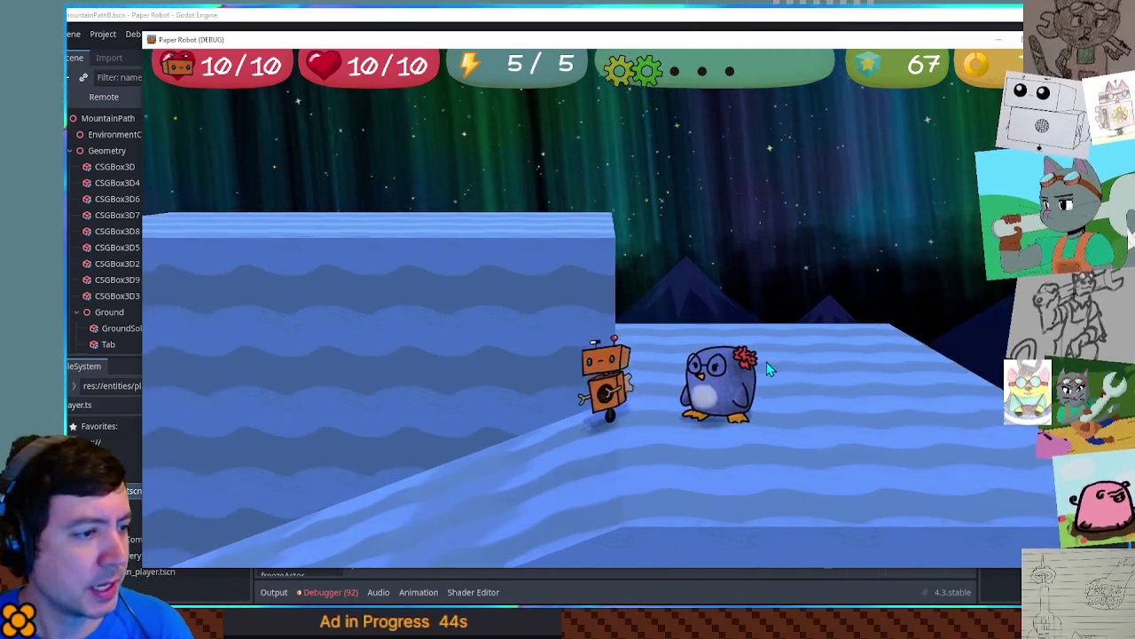
pyautogui.press('Tab')
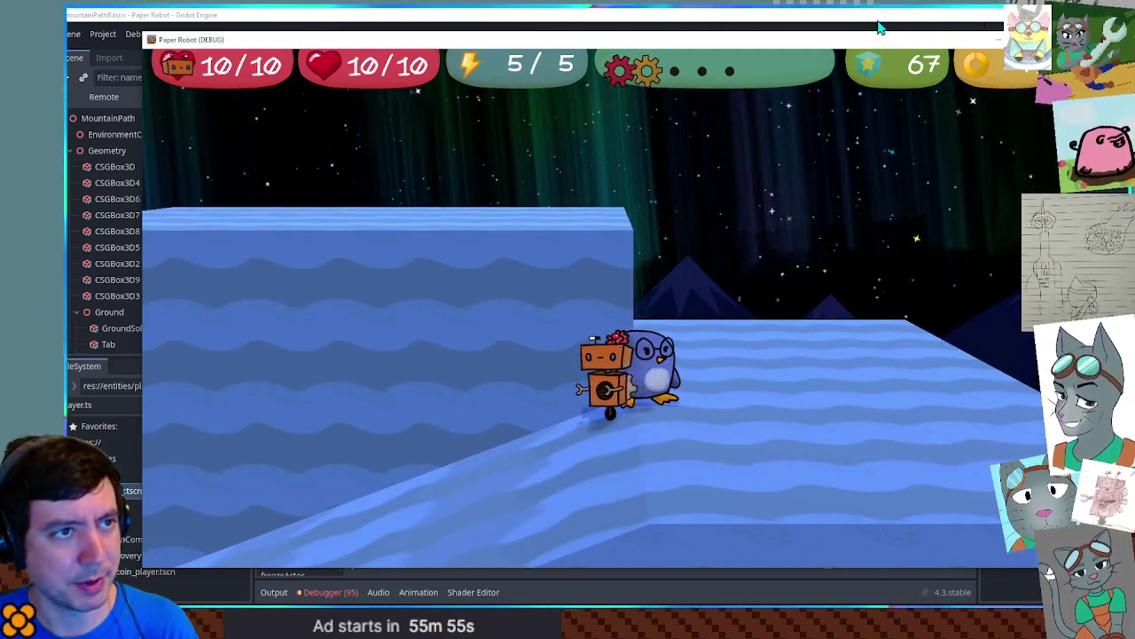
pyautogui.click(878, 28)
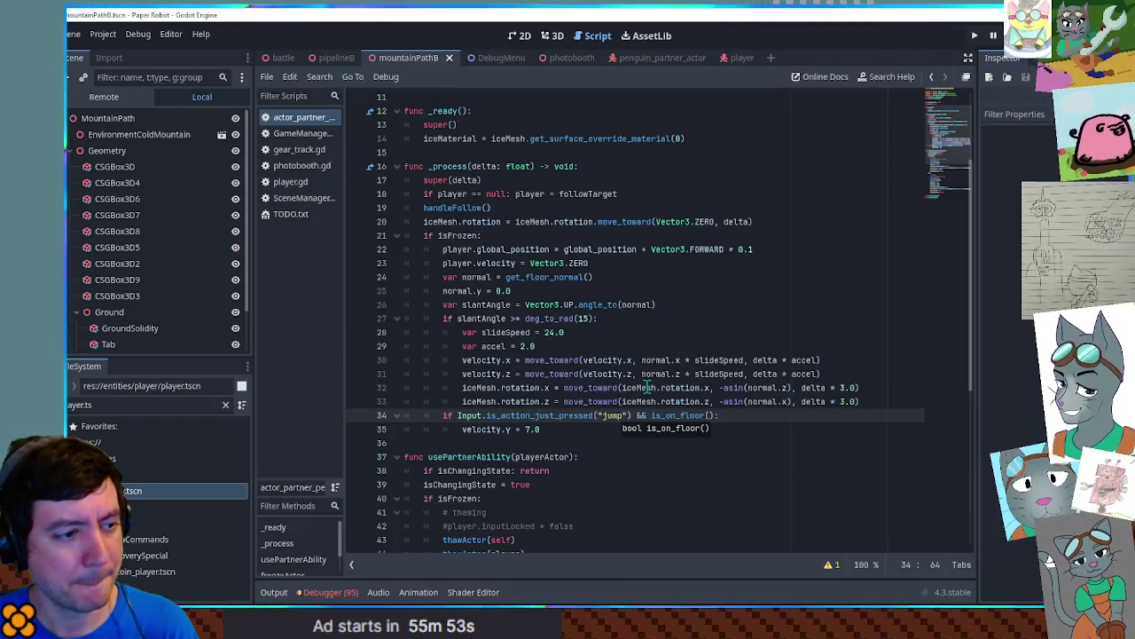
# Step: Make room below the variable declarations and finish the TODO note ending 'ice when on slope'
pyautogui.scroll(4, 626, 304)
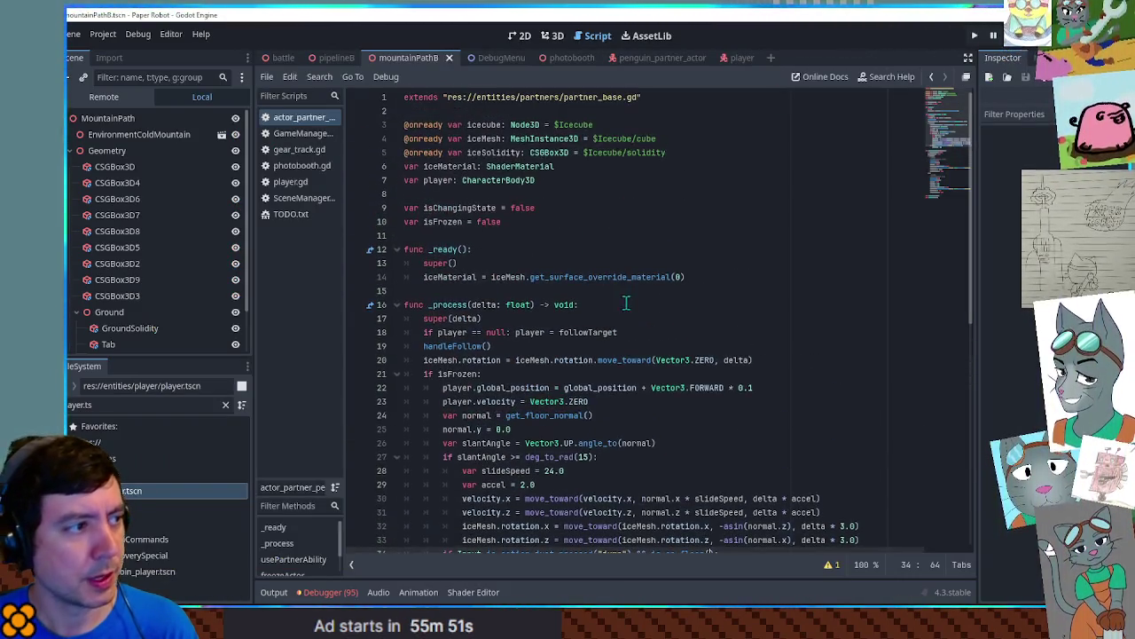
pyautogui.click(617, 233)
pyautogui.press('Return')
pyautogui.press('Return')
pyautogui.press('Return')
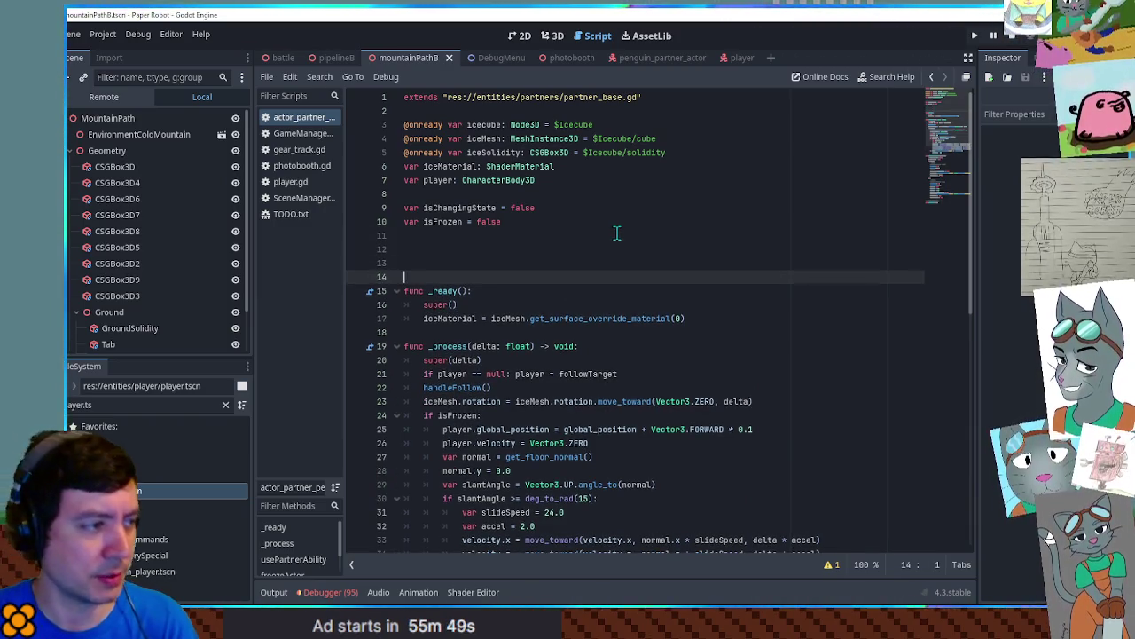
pyautogui.press('Up')
pyautogui.press('Up')
pyautogui.press('Up')
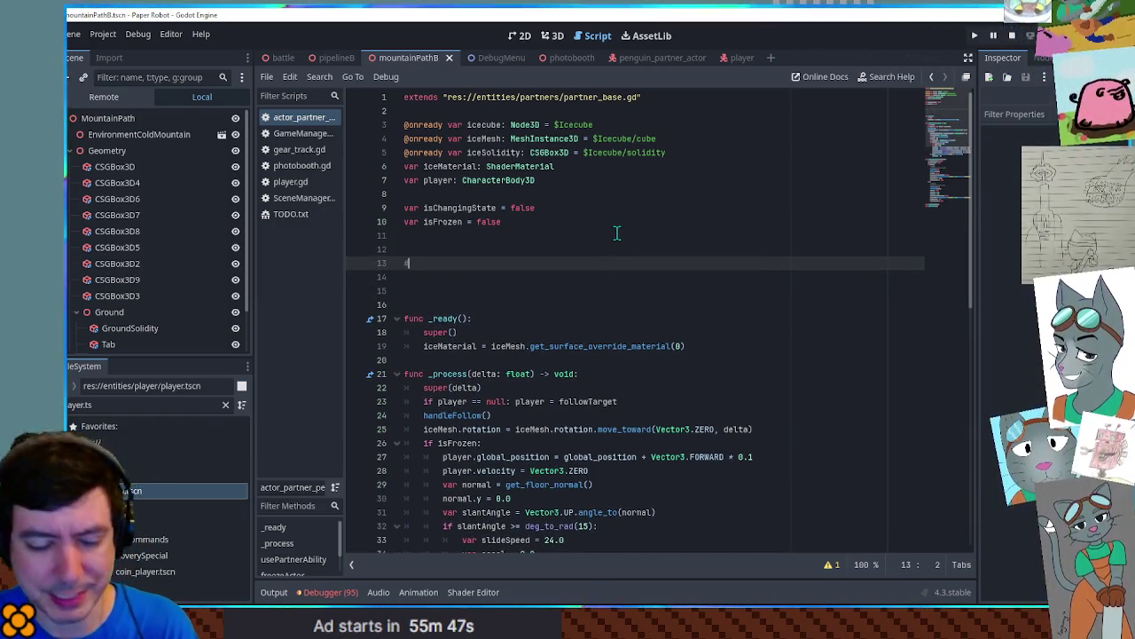
pyautogui.press('Return')
pyautogui.write("# can't swap out of")
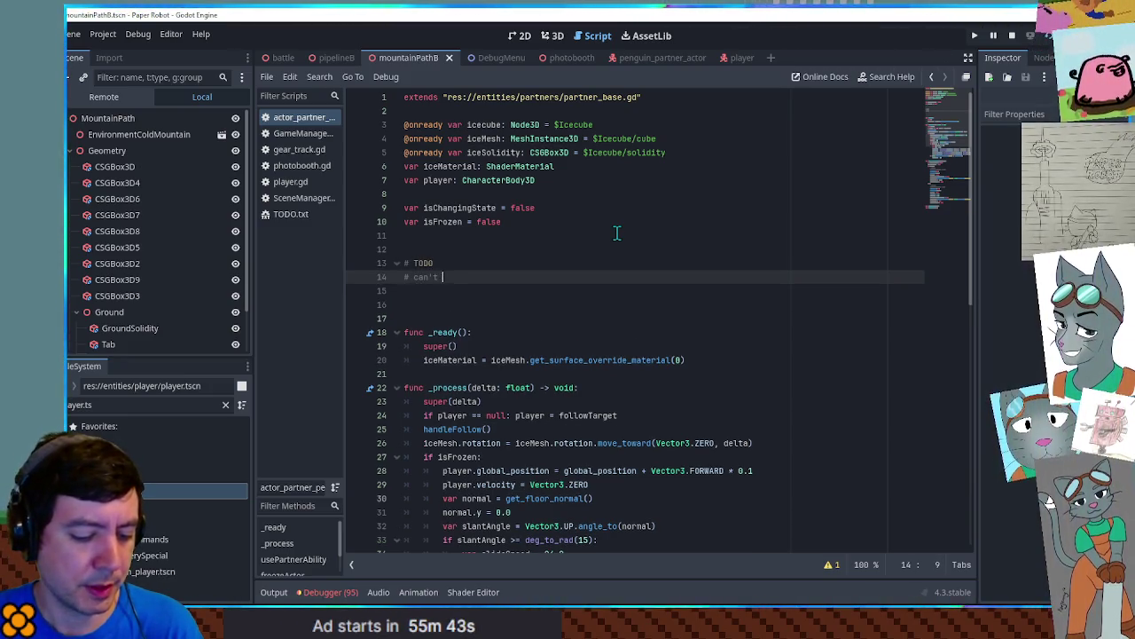
pyautogui.write('i')
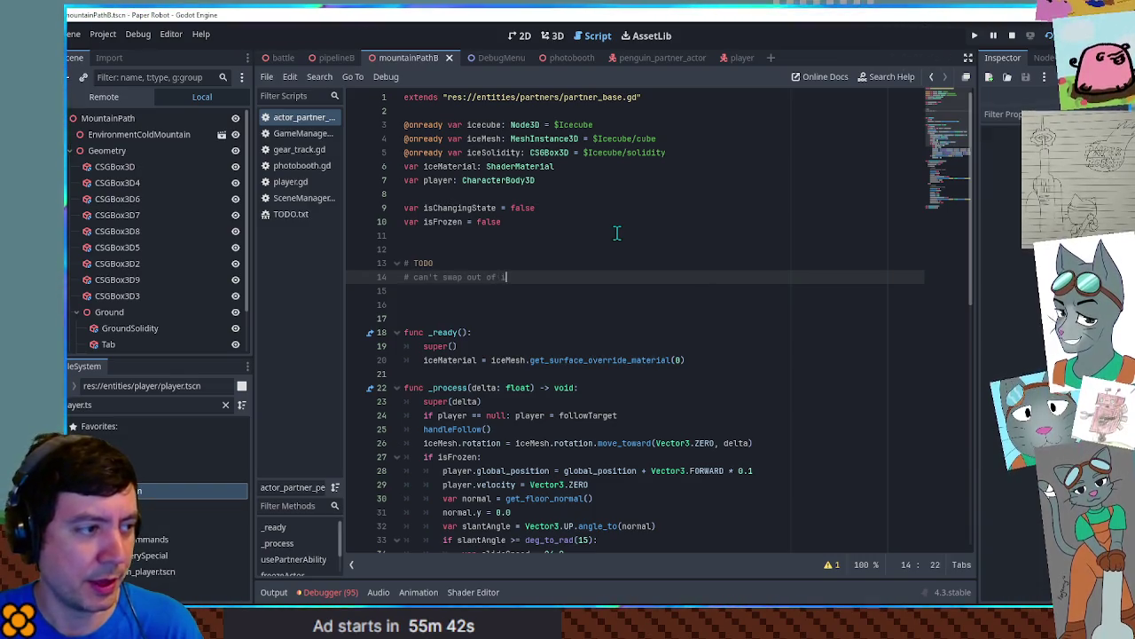
pyautogui.write('ce when on slope')
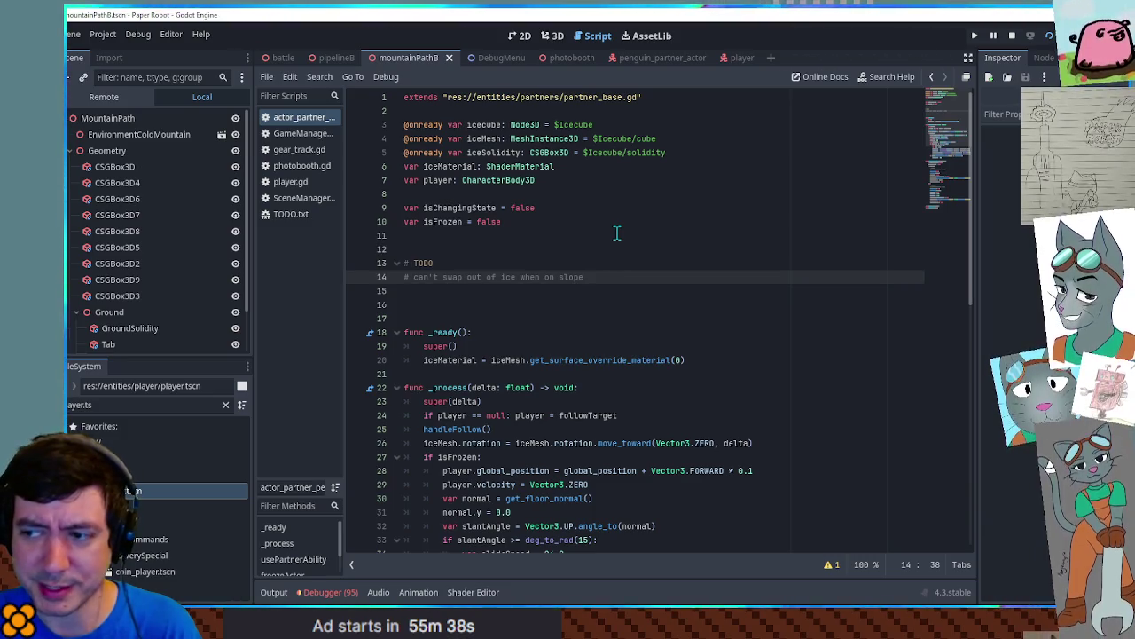
# Step: Add TODO comment lines '# add transition animation', '# sfx' and '# brainstorm use cases'
pyautogui.press('Return')
pyautogui.write('# ')
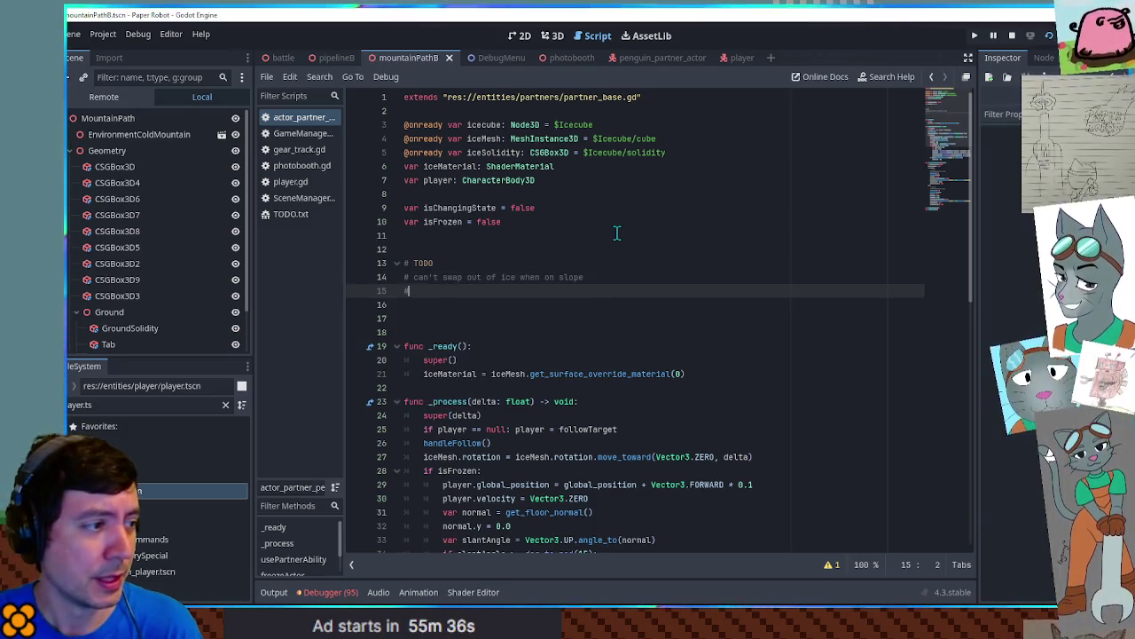
pyautogui.write('add')
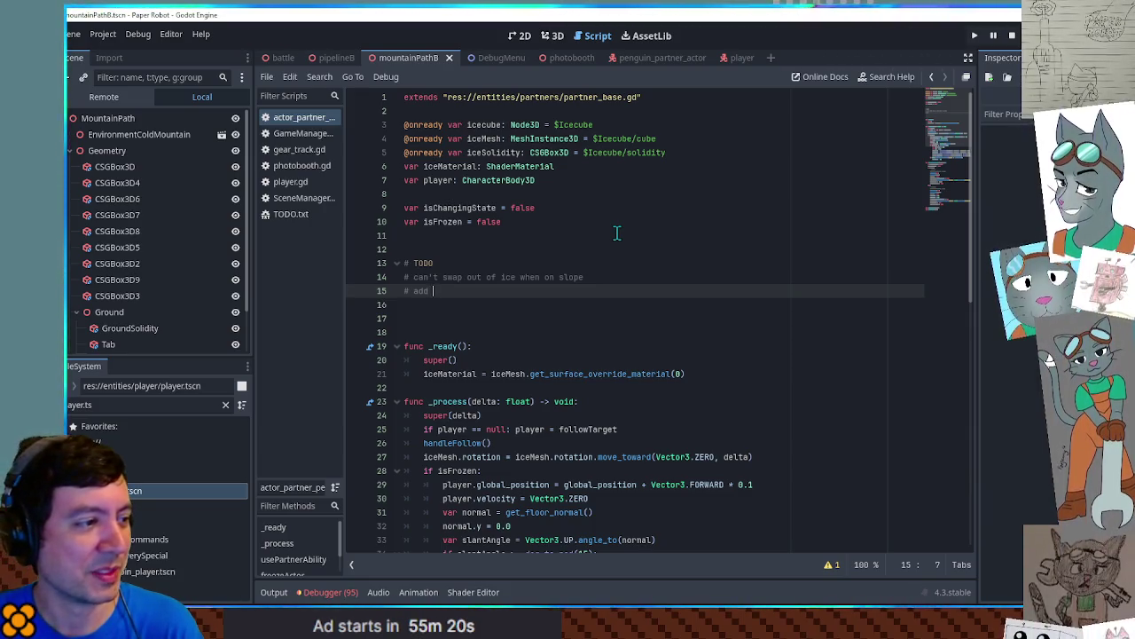
pyautogui.write('tran')
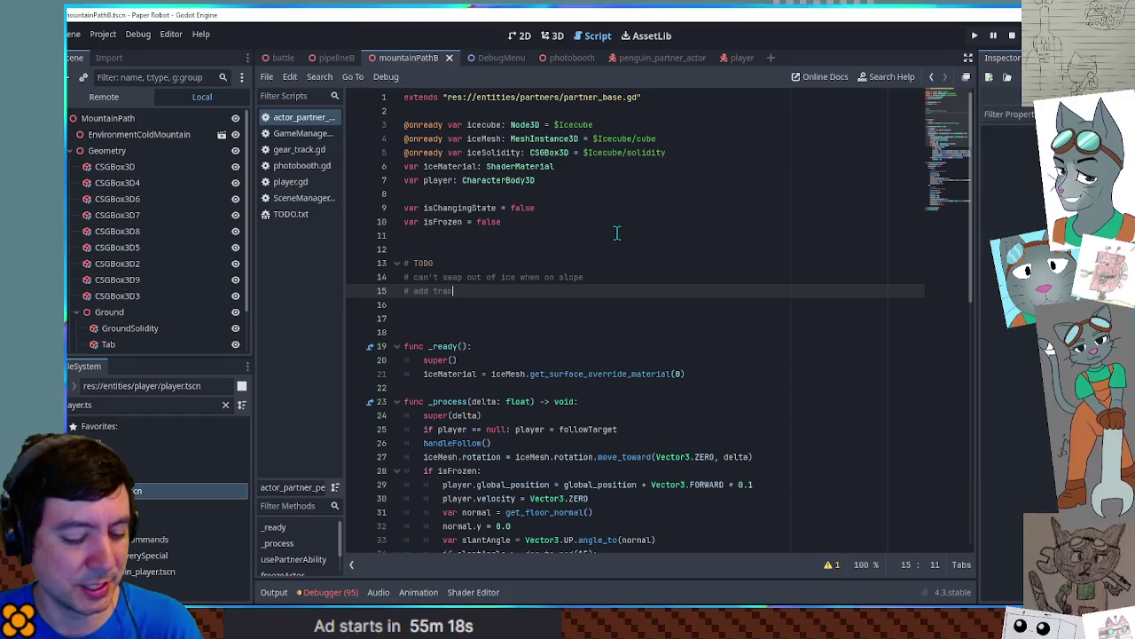
pyautogui.write('sition animation')
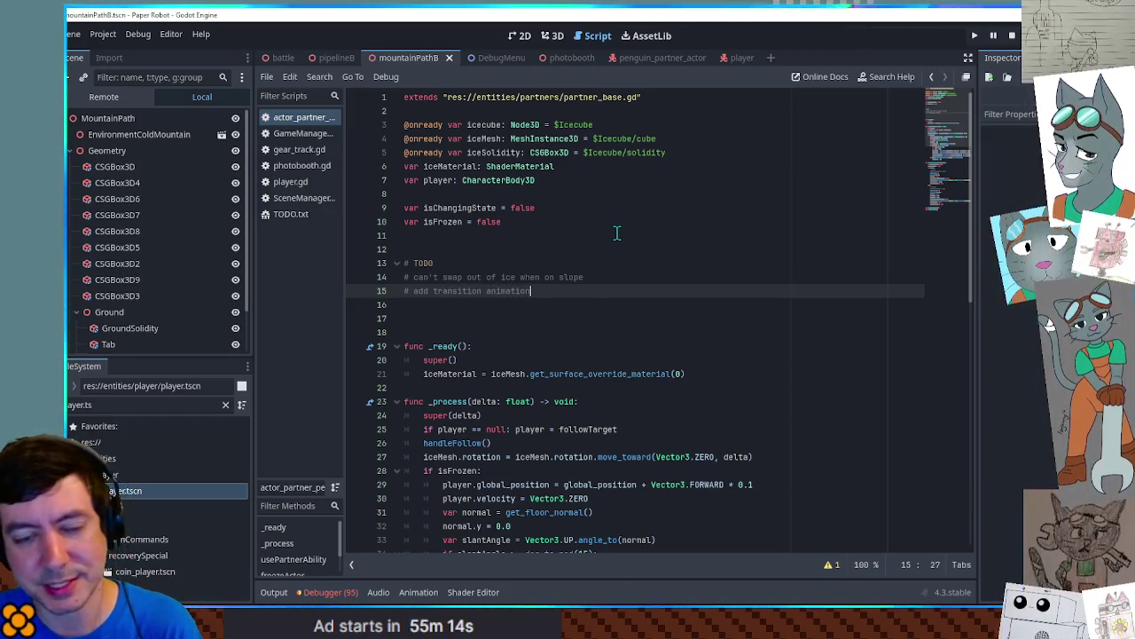
pyautogui.press('Return')
pyautogui.write('# sfx')
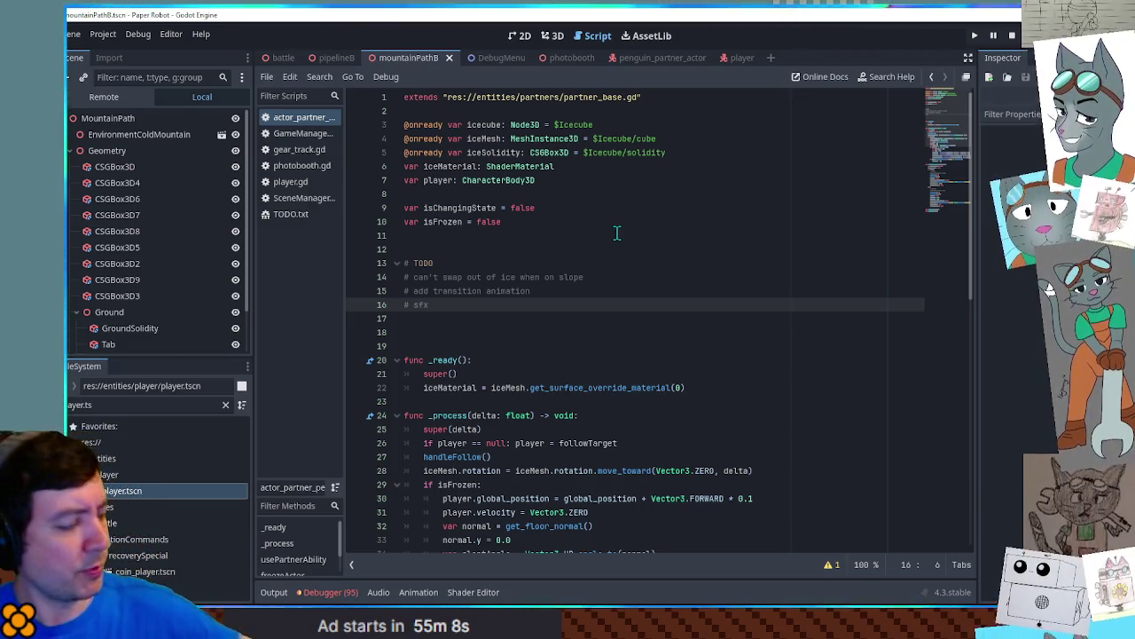
pyautogui.press('Return')
pyautogui.write('# ')
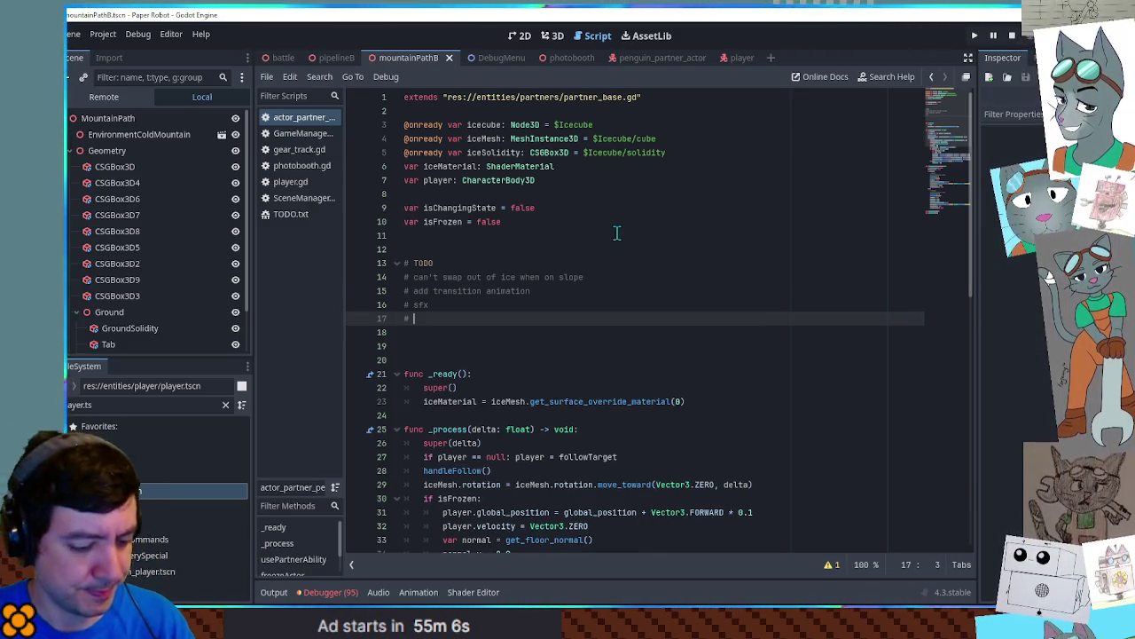
pyautogui.write('brainstorm ')
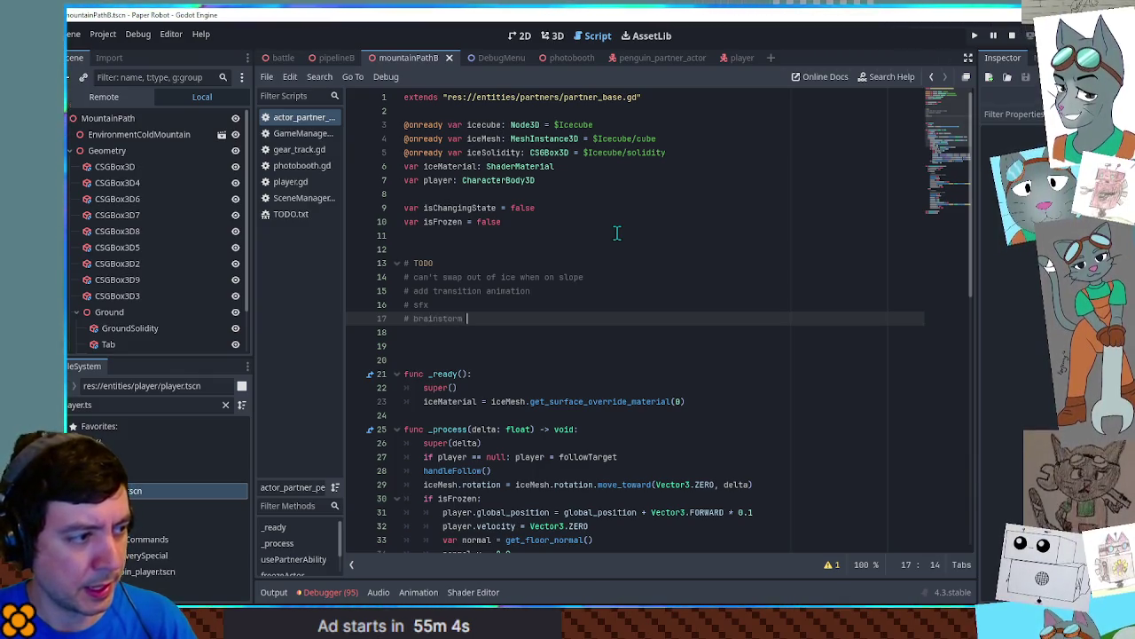
pyautogui.write('use cases')
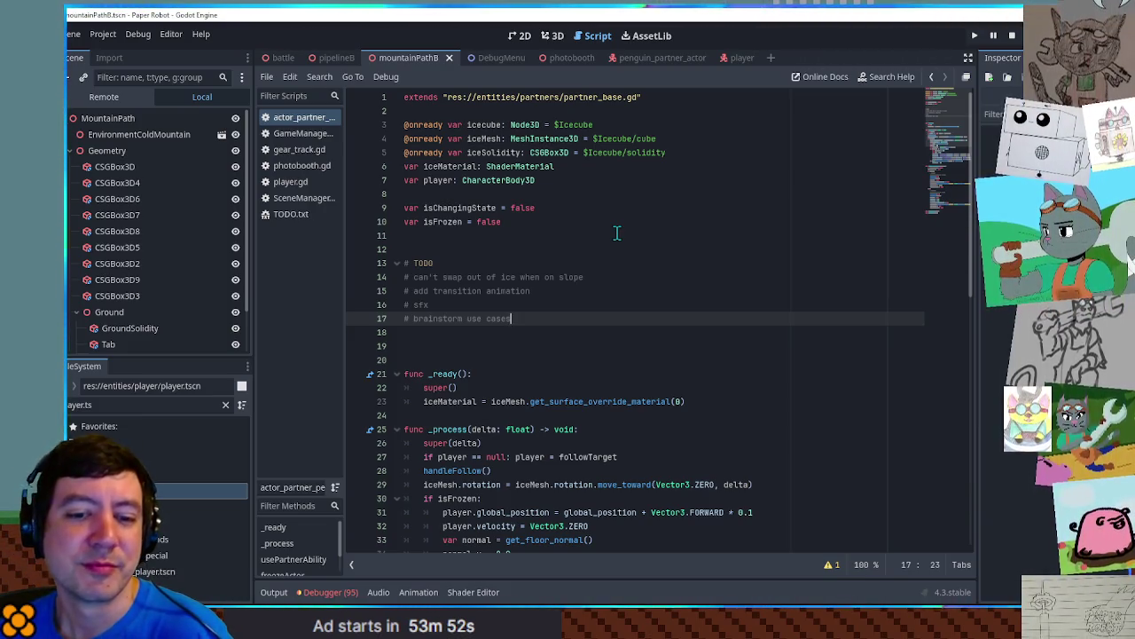
# Step: Run the current level with F6 to test it
pyautogui.press('F6')
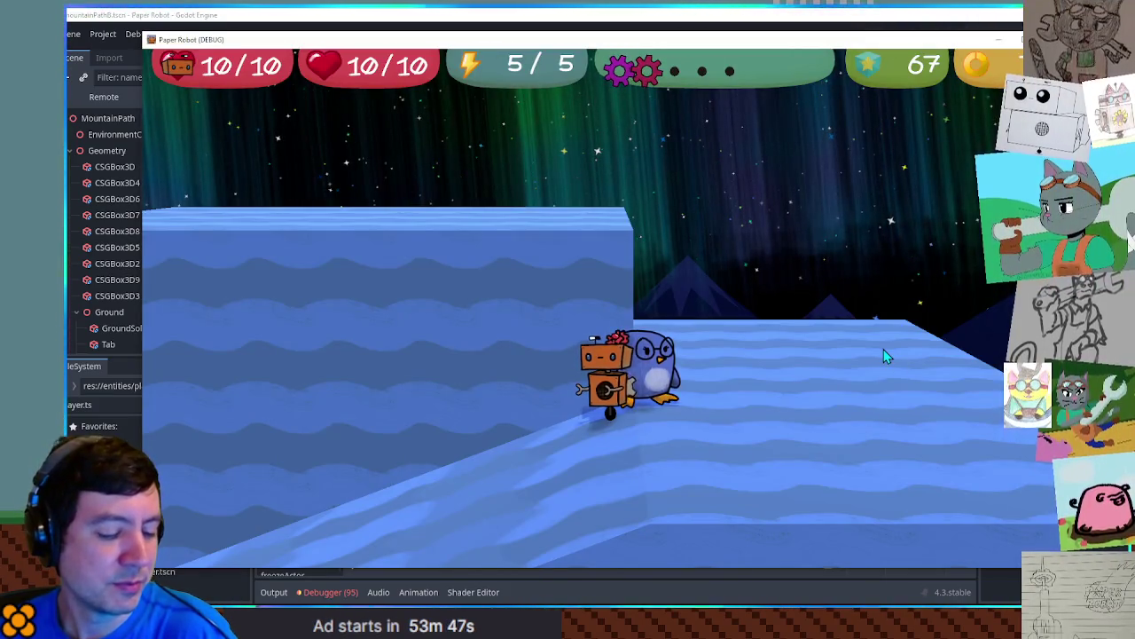
# Step: Close the game, add a '# +' sub-item under brainstorm use cases, and rerun the level
pyautogui.press('F8')
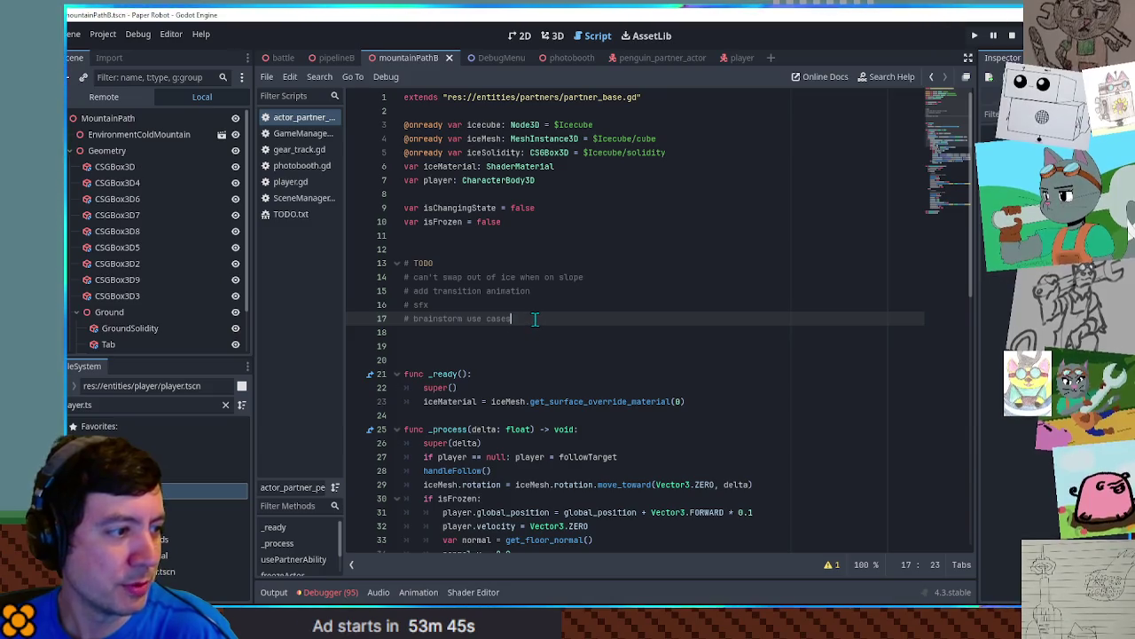
pyautogui.press('Return')
pyautogui.write('# +')
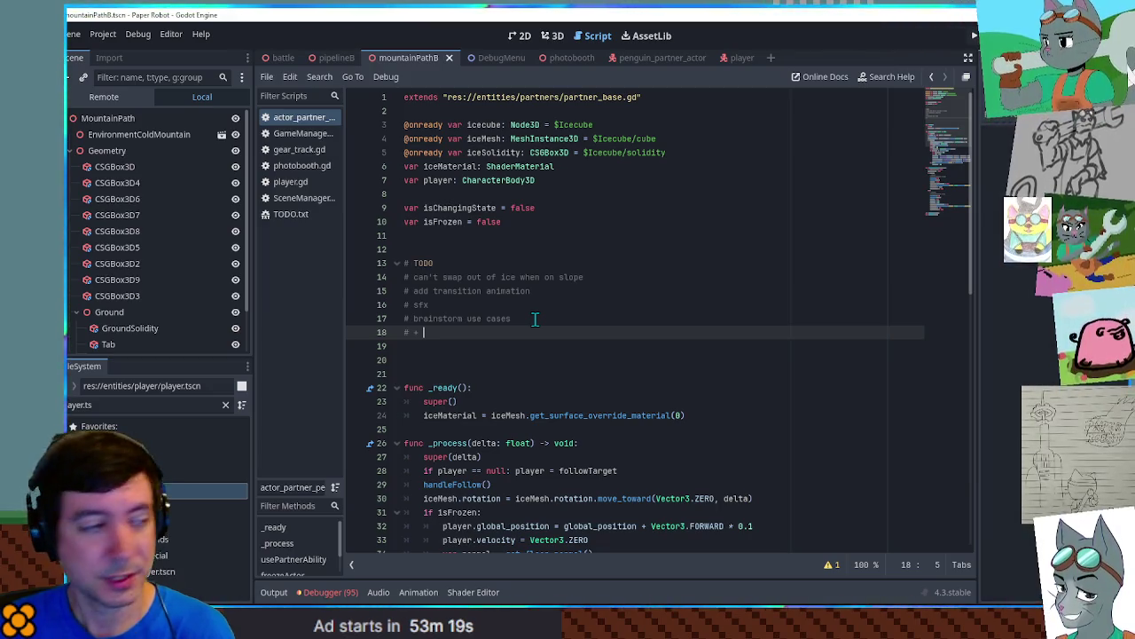
pyautogui.press('F6')
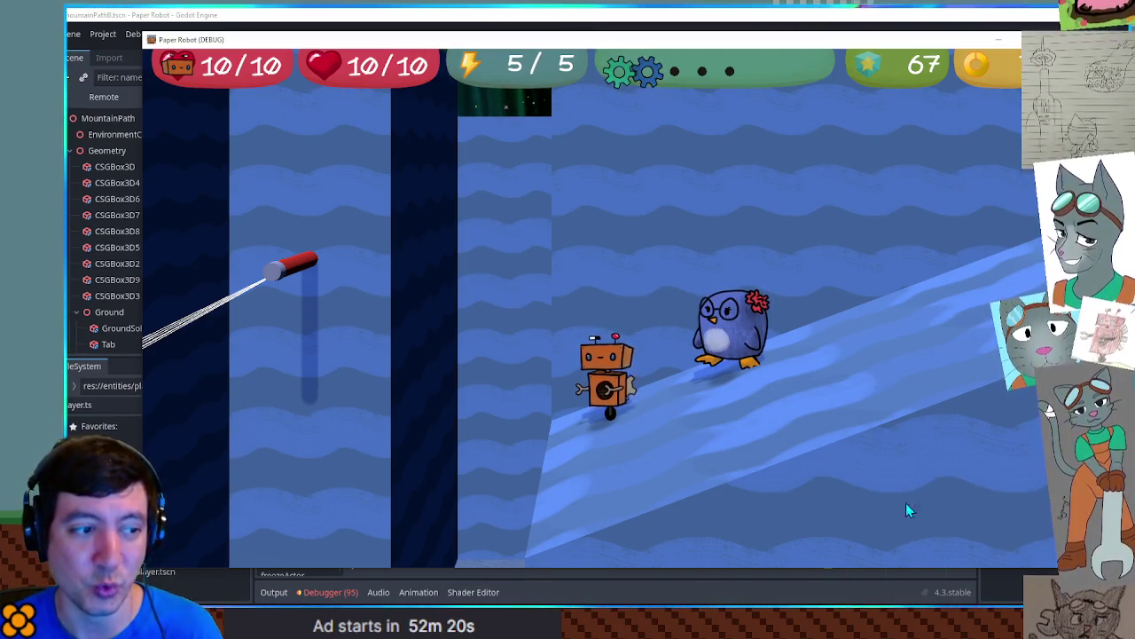
# Step: Walk the robot up the slope and repeatedly freeze the penguin into an ice cube
pyautogui.press('d')
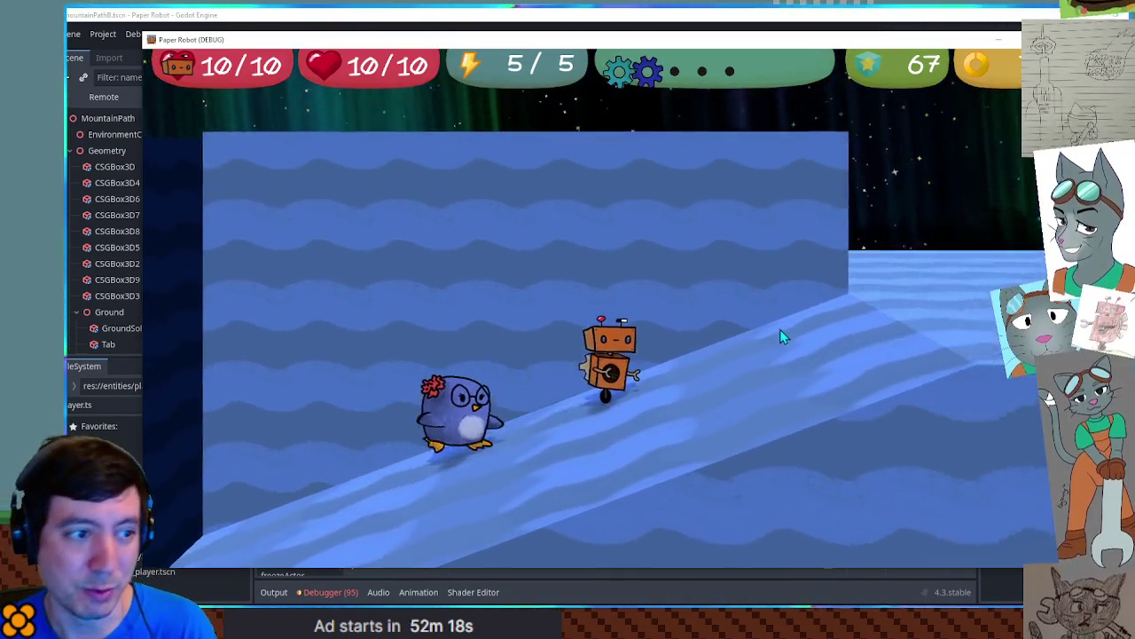
pyautogui.press('e')
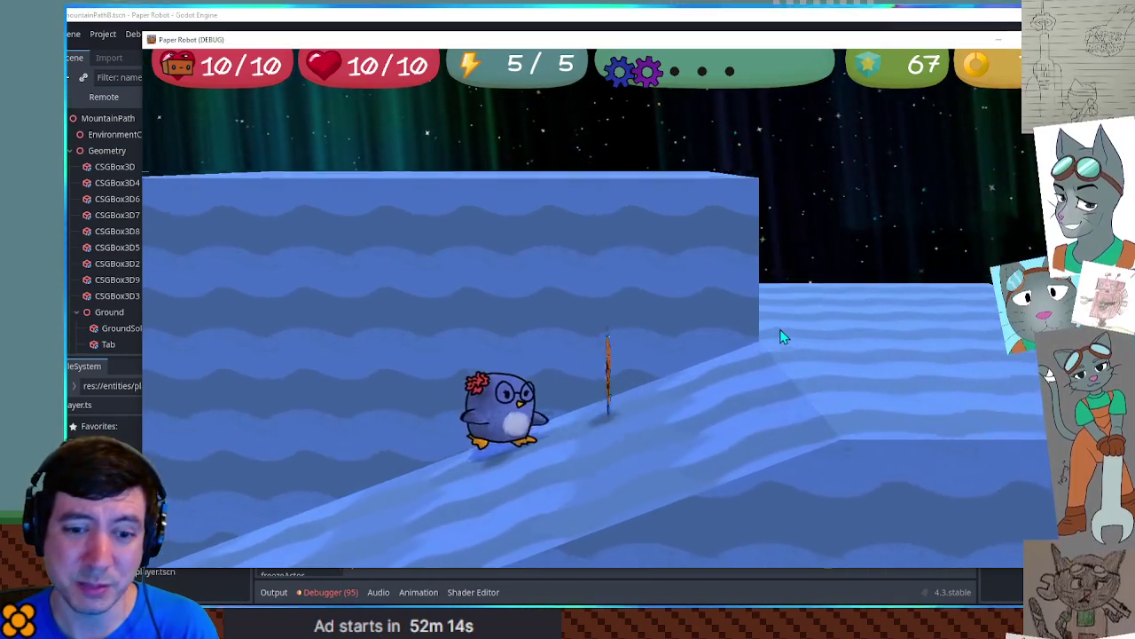
pyautogui.press('e')
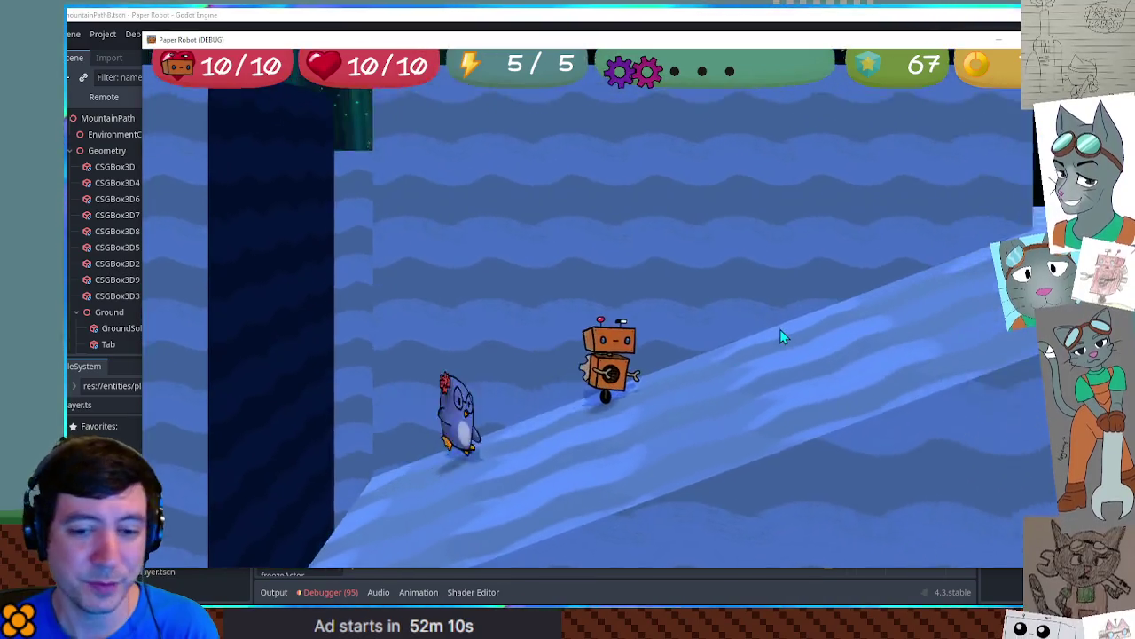
pyautogui.press('e')
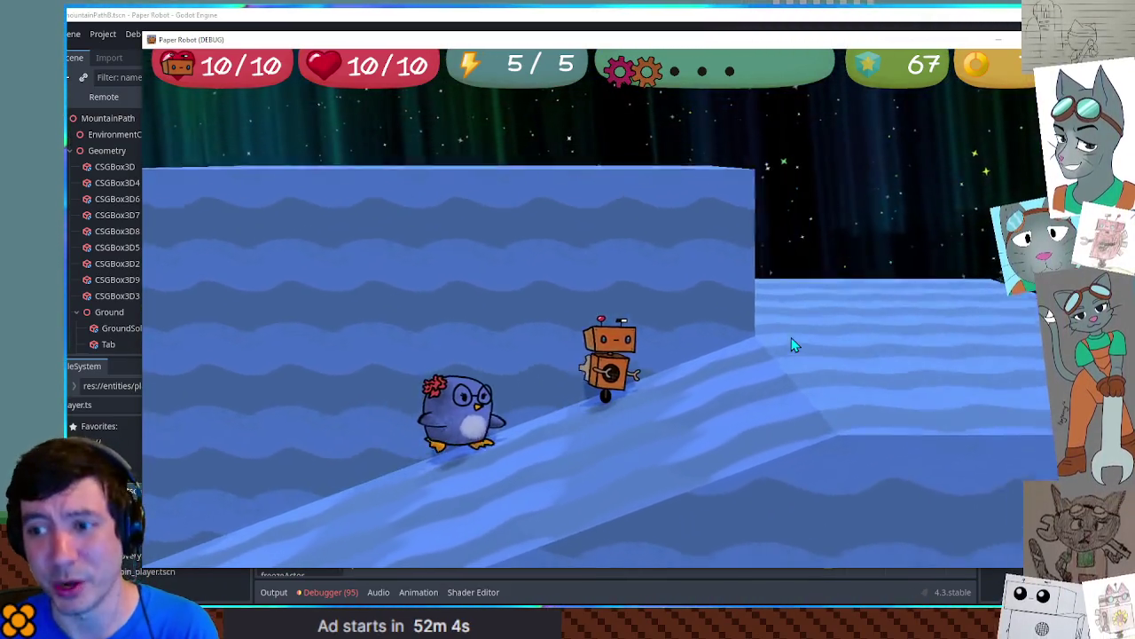
pyautogui.press('e')
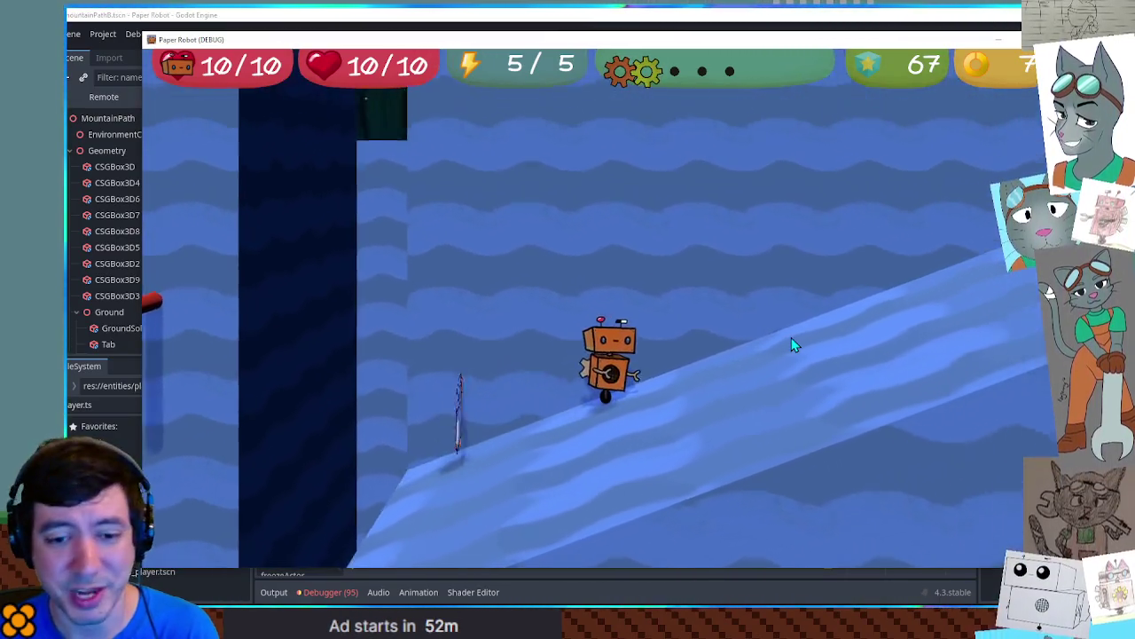
pyautogui.press('e')
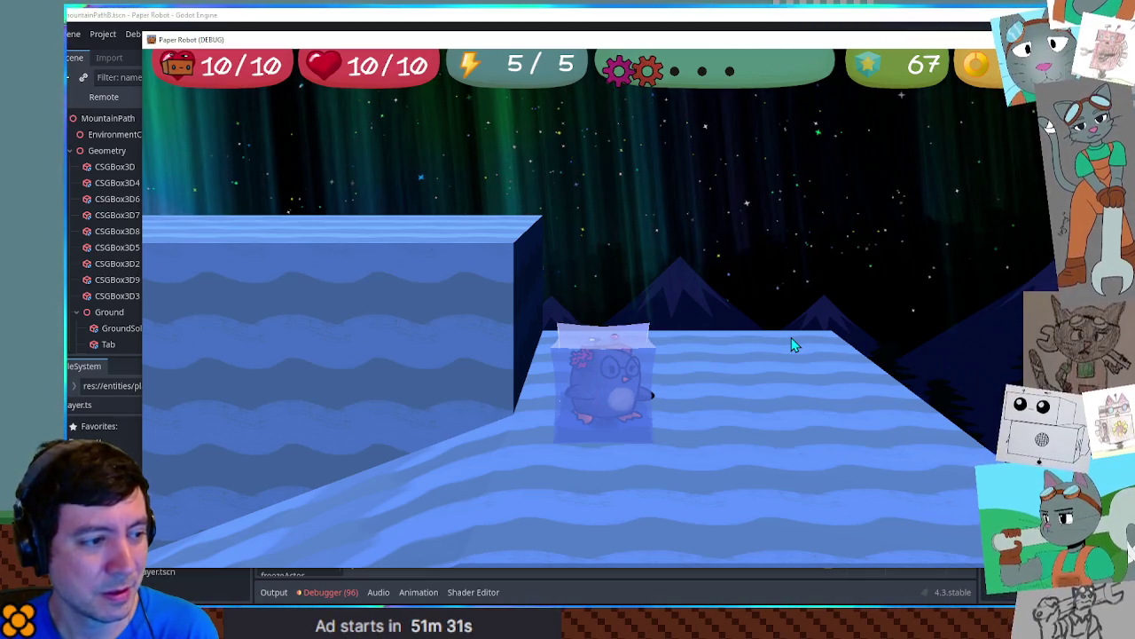
# Step: Make the ice-cube penguin hop several times until it thaws and breaks free
pyautogui.press('space')
pyautogui.press('space')
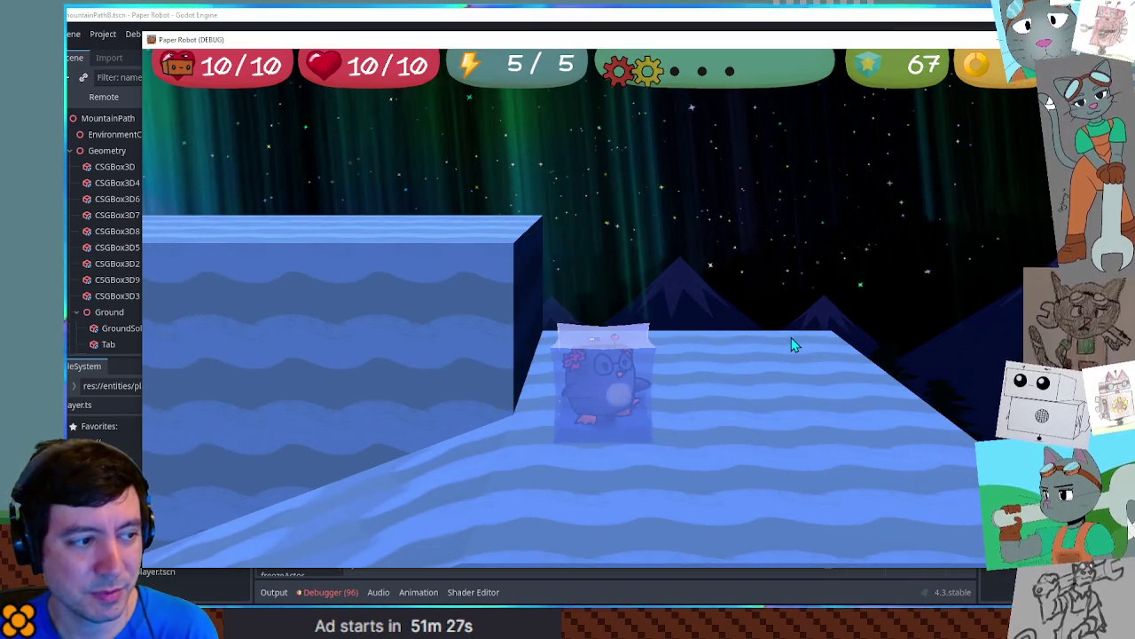
pyautogui.press('space')
pyautogui.press('space')
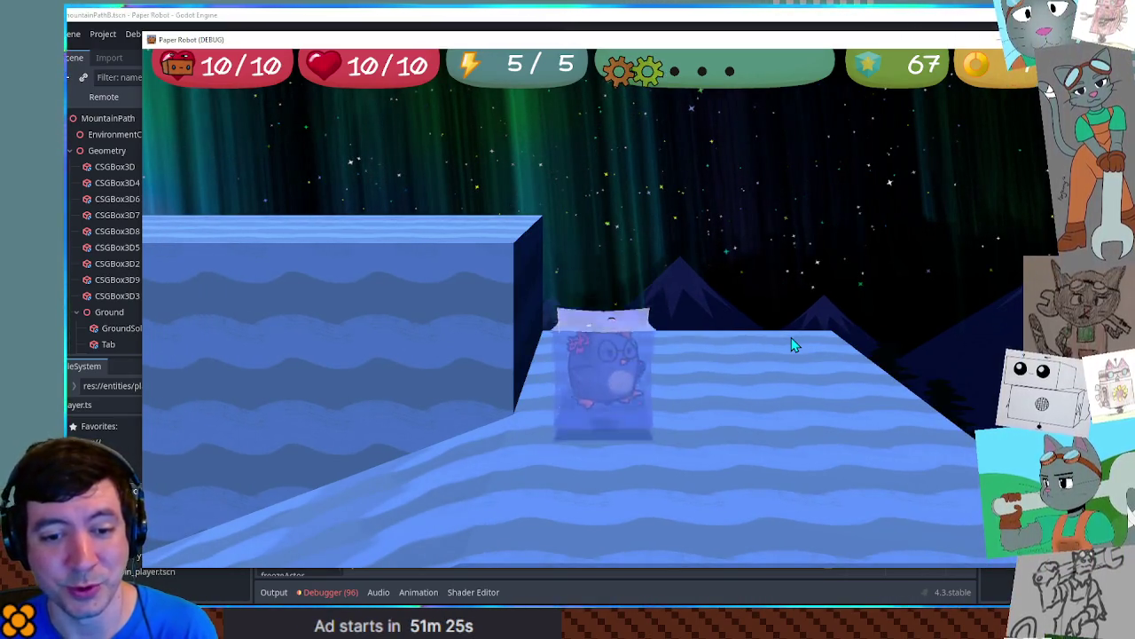
pyautogui.press('space')
pyautogui.press('space')
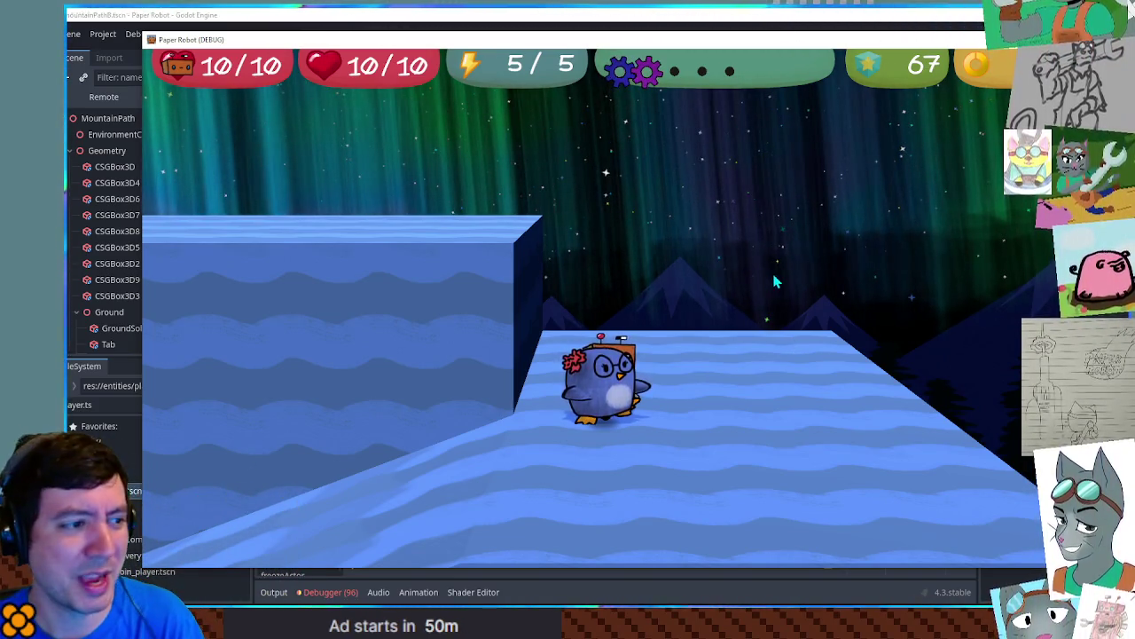
# Step: Separate the robot from the penguin, refreeze the penguin, and make the ice cube jump
pyautogui.press('e')
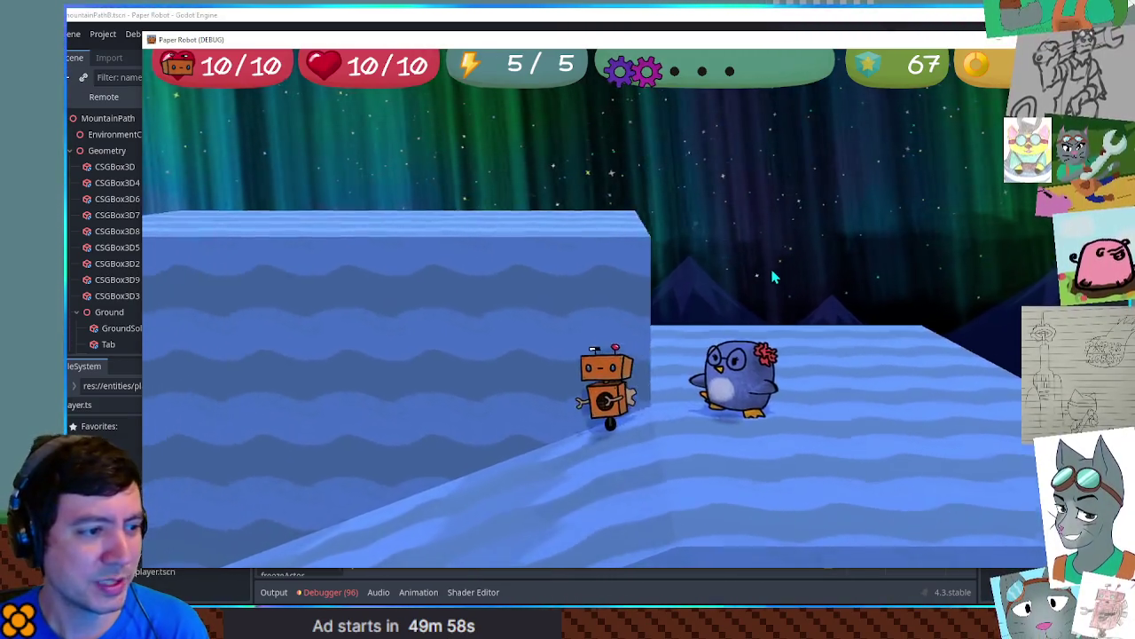
pyautogui.press('e')
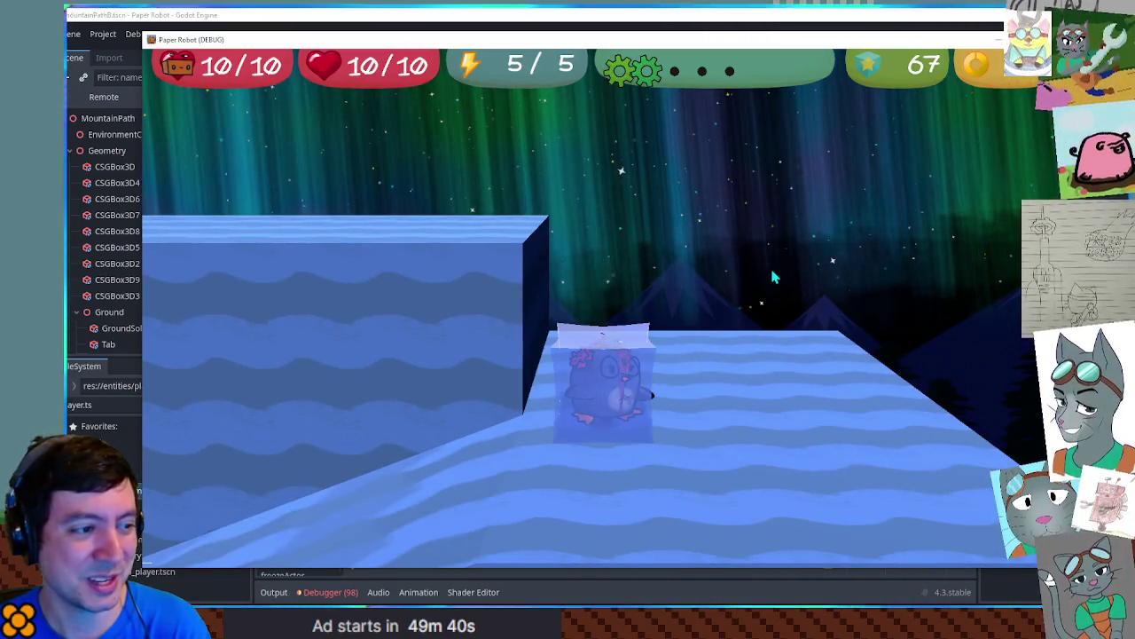
pyautogui.press('space')
pyautogui.press('space')
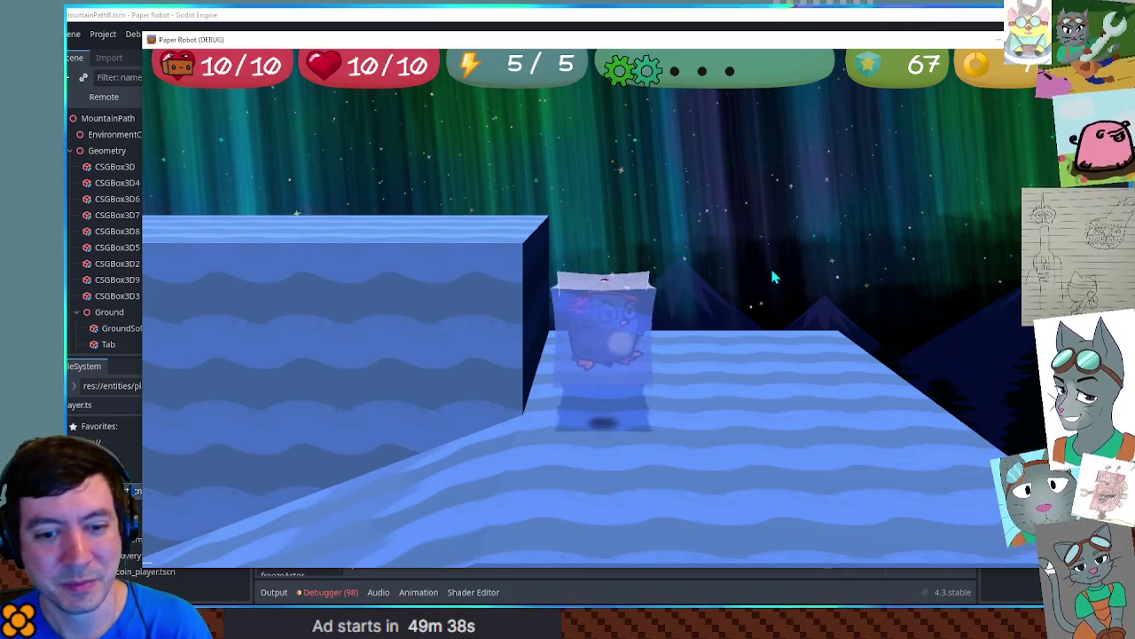